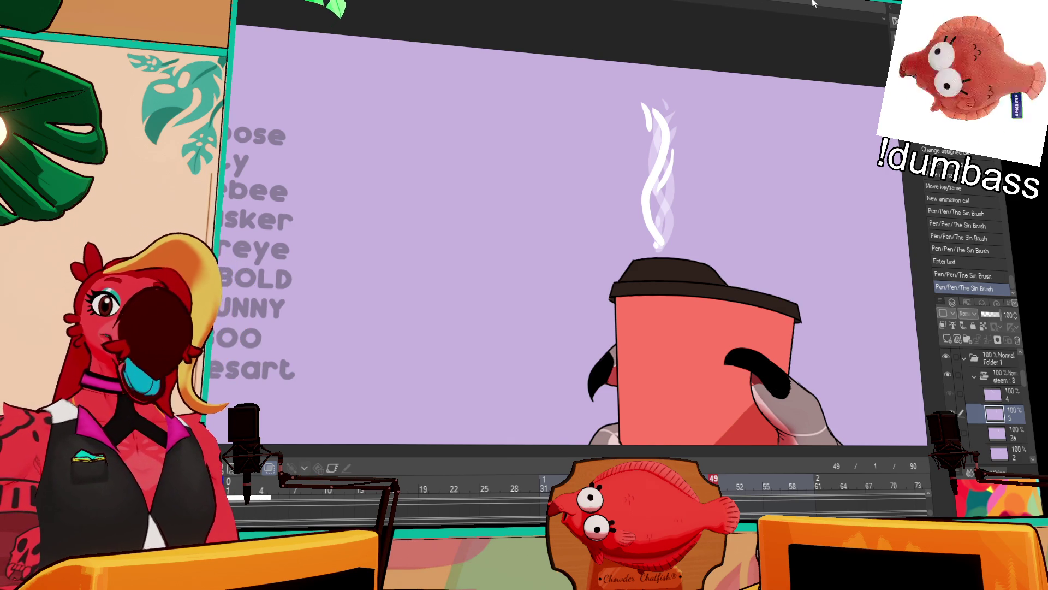
- Add new steam cel 3a, glancing at the previous steam cel for reference
scroll(824, 147, "up", 1)
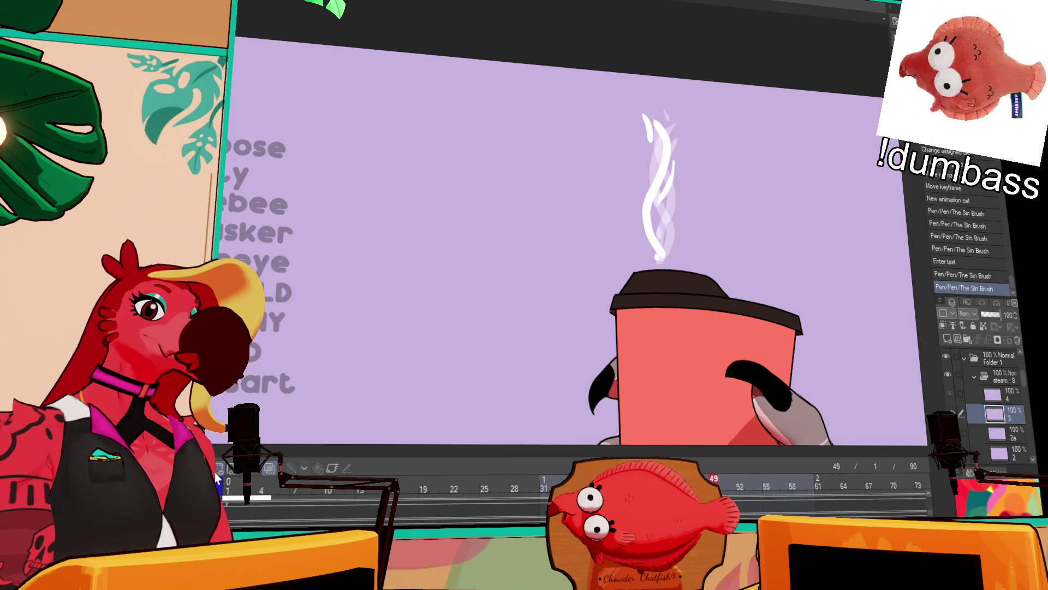
key("shift+alt+n")
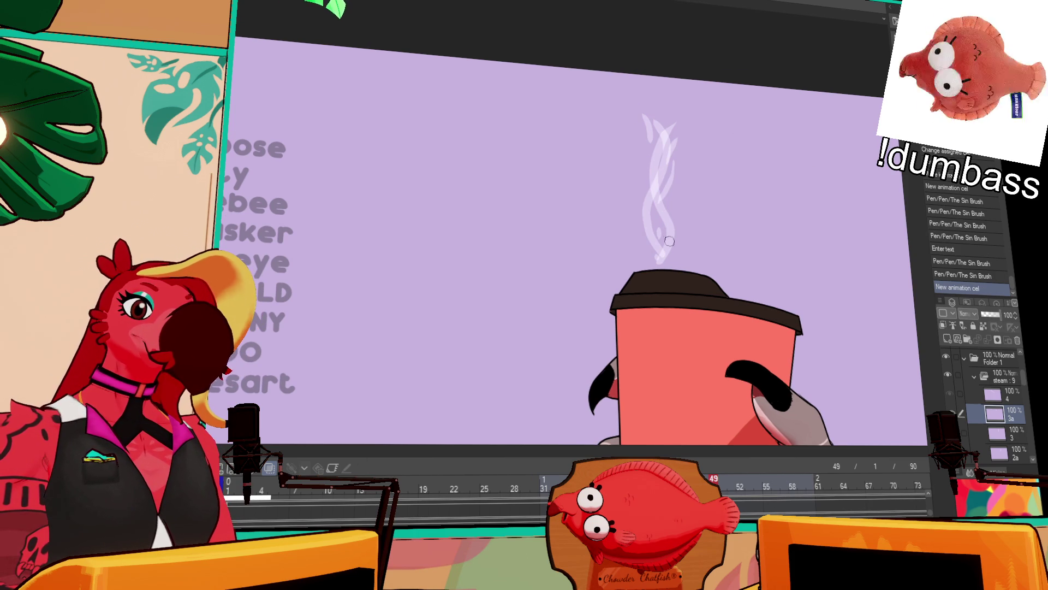
left_click(997, 433)
left_click(995, 414)
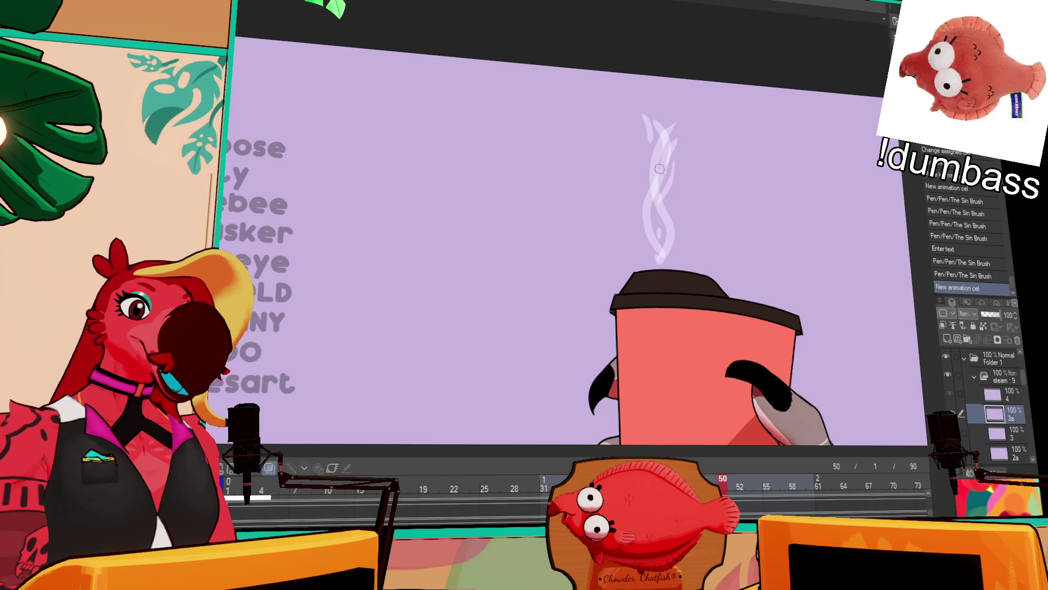
- Draw the white steam wisp rising above the cup, undoing stray strokes
left_click_drag(648, 160, 662, 213)
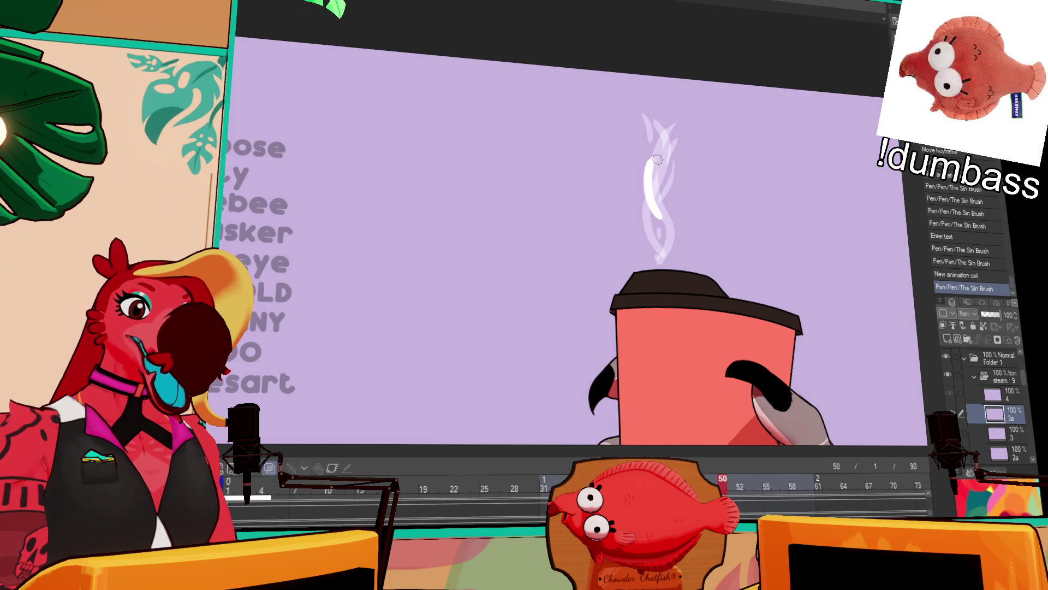
key("ctrl+z")
left_click_drag(664, 145, 655, 181)
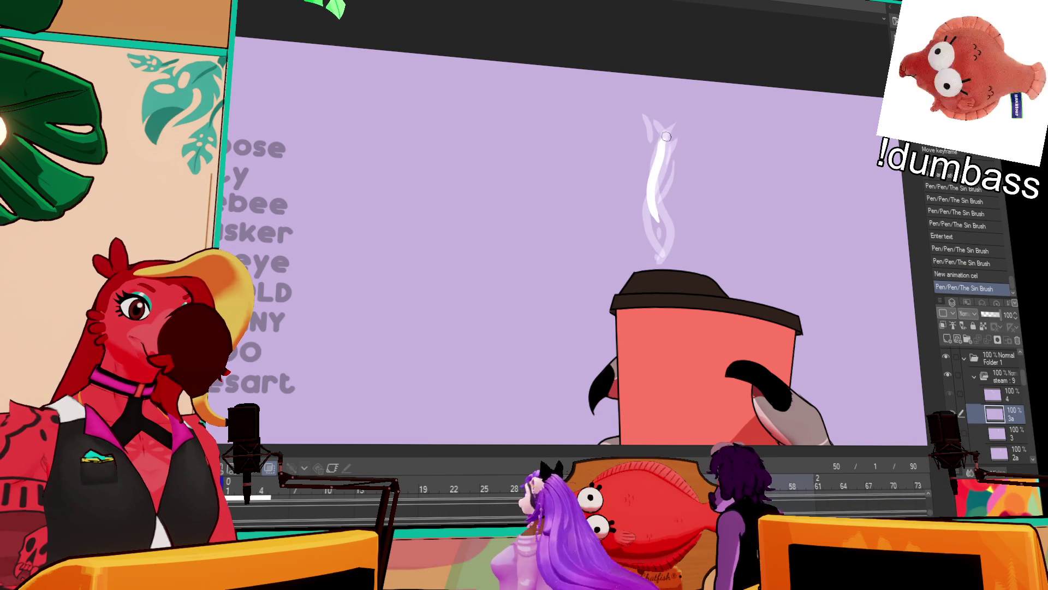
left_click_drag(664, 121, 659, 147)
left_click_drag(665, 119, 657, 151)
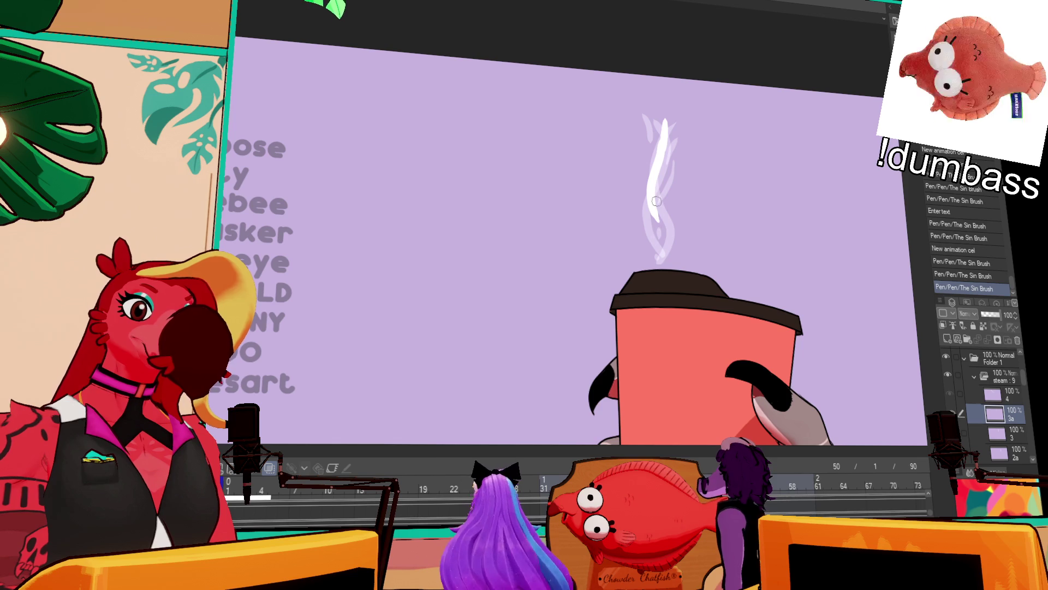
left_click_drag(667, 192, 658, 258)
key("ctrl+z")
left_click_drag(651, 196, 658, 261)
left_click_drag(661, 164, 657, 256)
- Check cel 2a at frame 41, then touch up the lower and top steam strokes
left_click(636, 486)
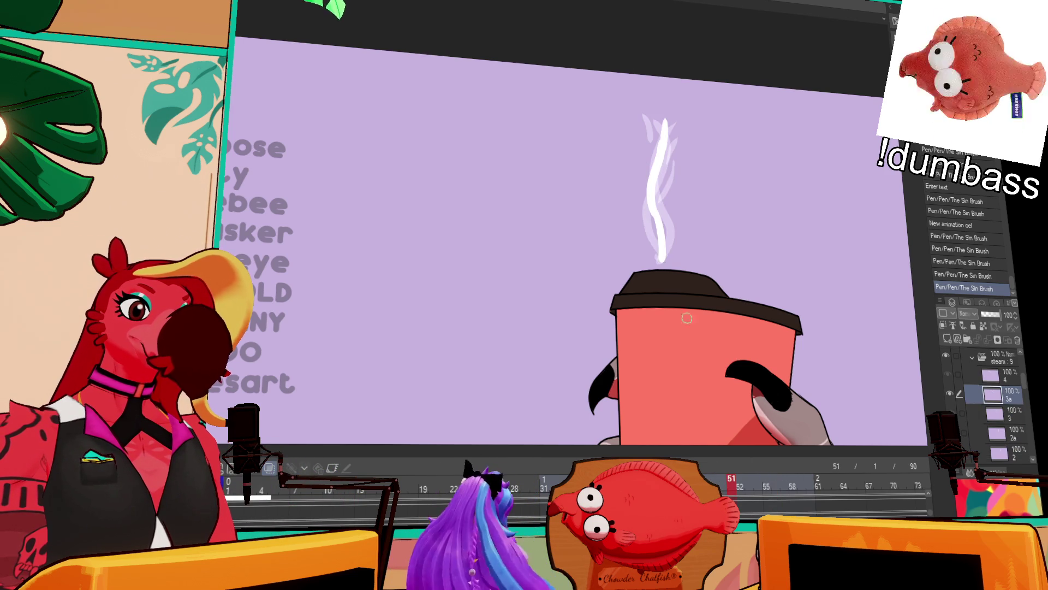
left_click_drag(648, 221, 657, 247)
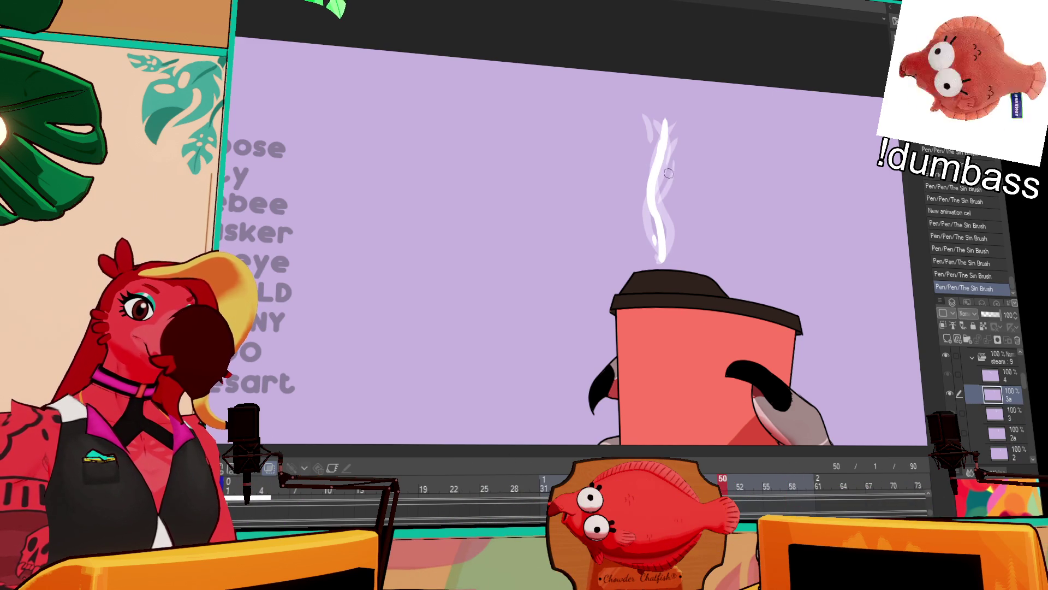
left_click_drag(671, 153, 665, 179)
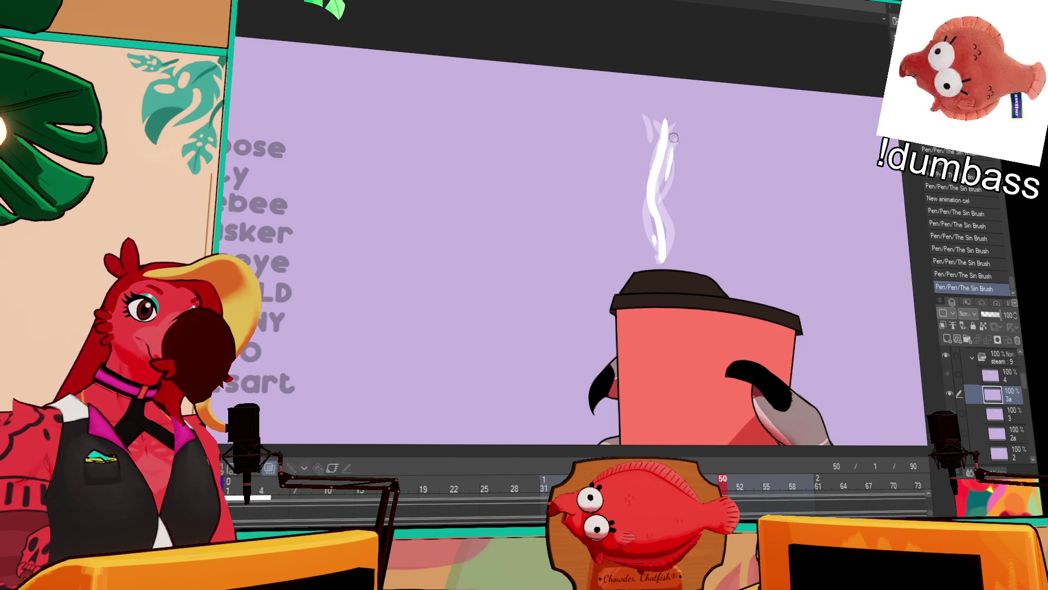
left_click_drag(647, 112, 648, 118)
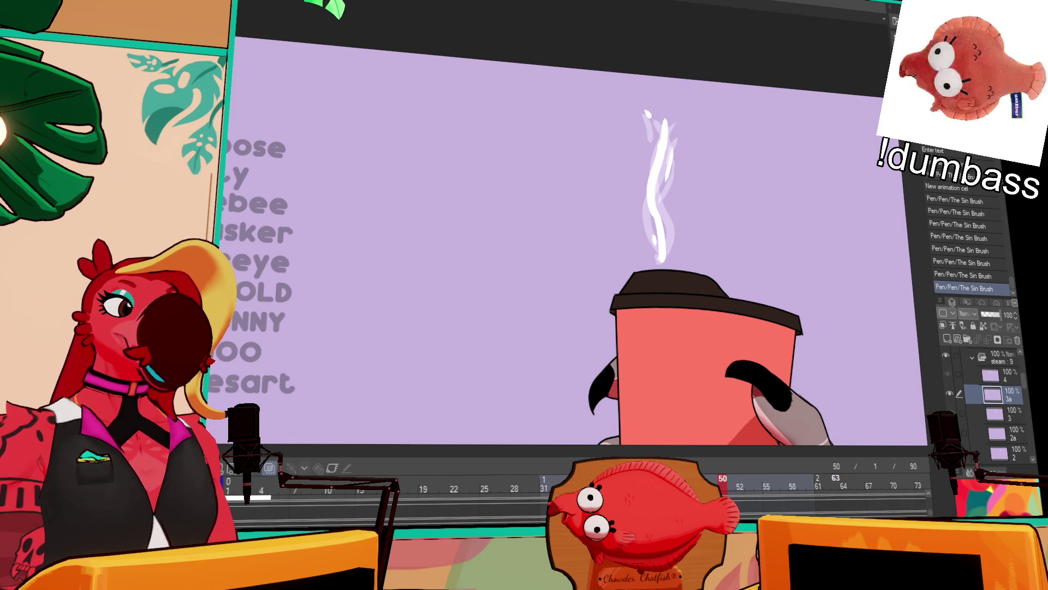
- Assign cel 2a at frame 61 and cel 3a at frame 73, then play back
left_click(818, 481)
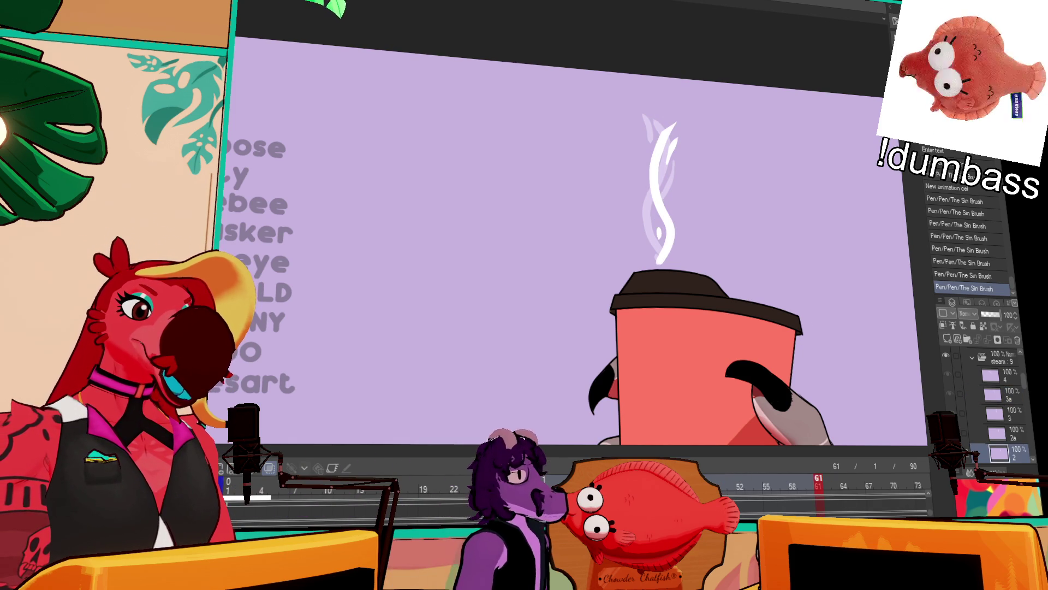
left_click(993, 356)
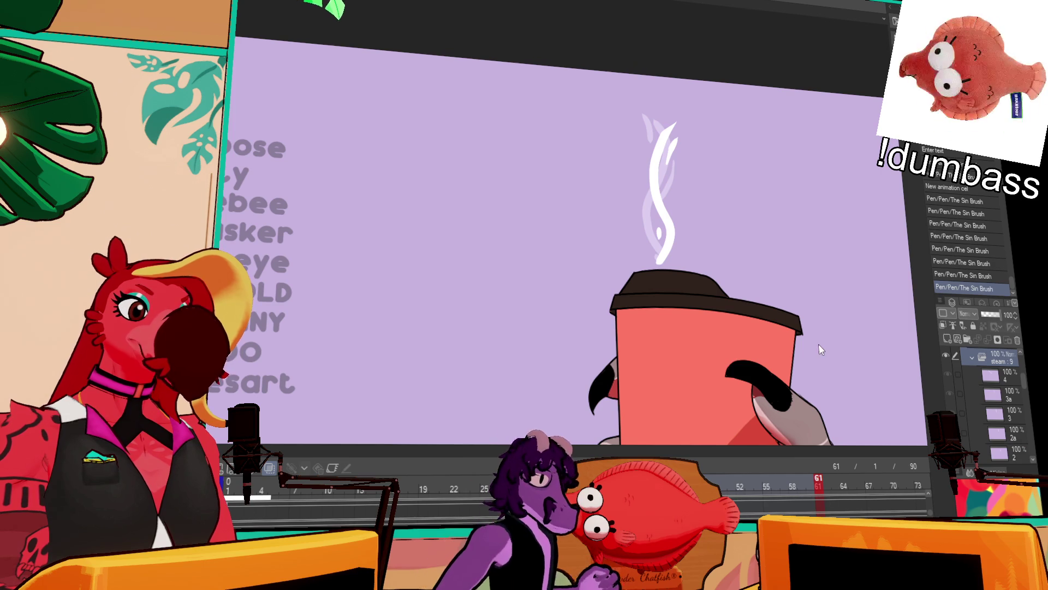
left_click(1003, 433)
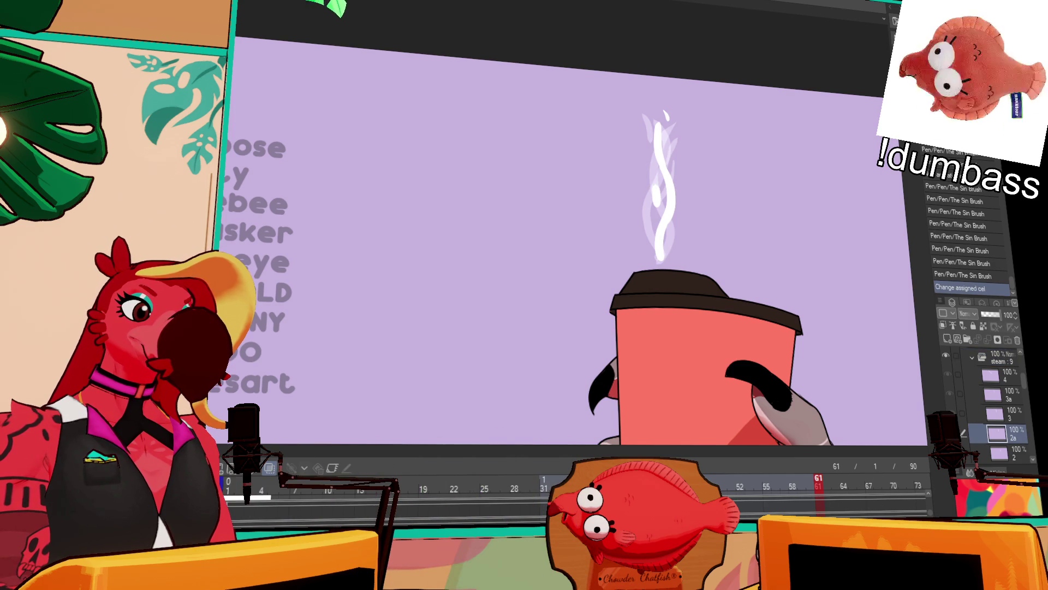
scroll(573, 486, "right", 3)
left_click(808, 488)
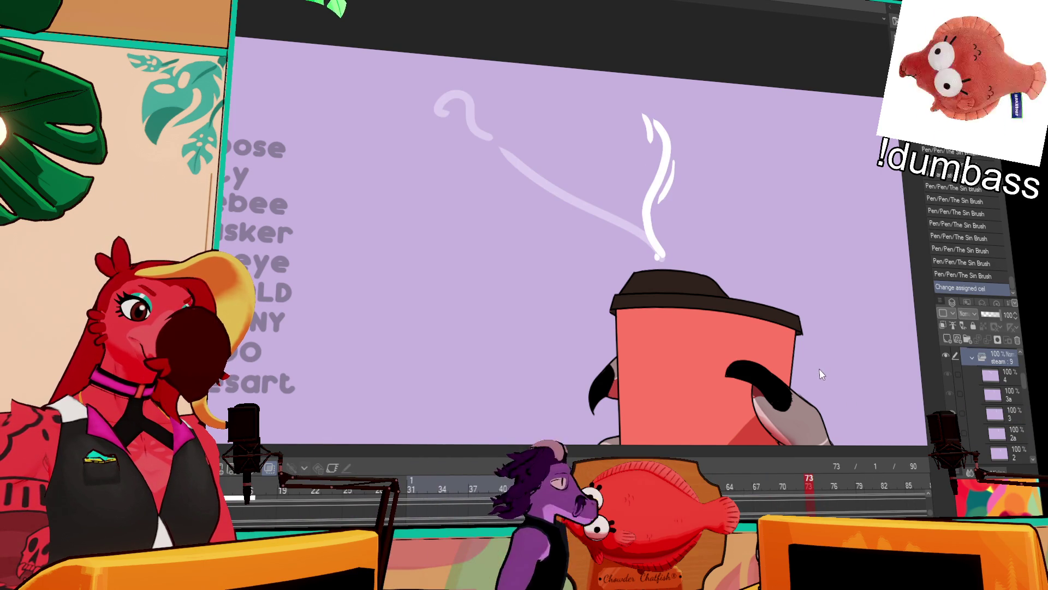
left_click(993, 393)
key("Return")
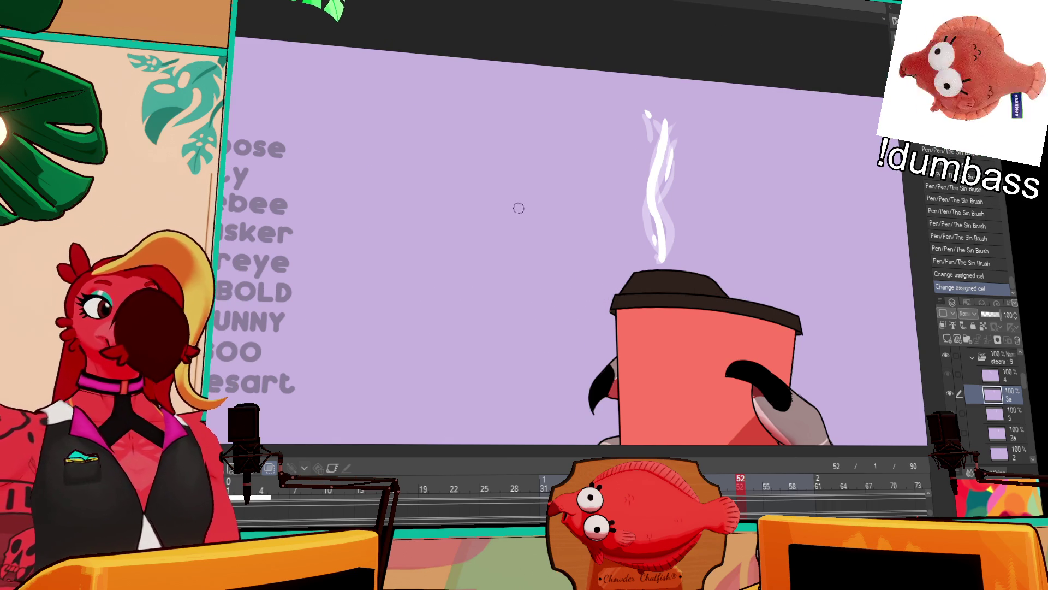
- Scrub back to frame 11, enable keyframes on the cup's Folder 1, and play
scroll(518, 210, "down", 3)
scroll(399, 520, "left", 3)
left_click_drag(400, 492, 595, 494)
scroll(998, 401, "up", 5)
left_click(1003, 425)
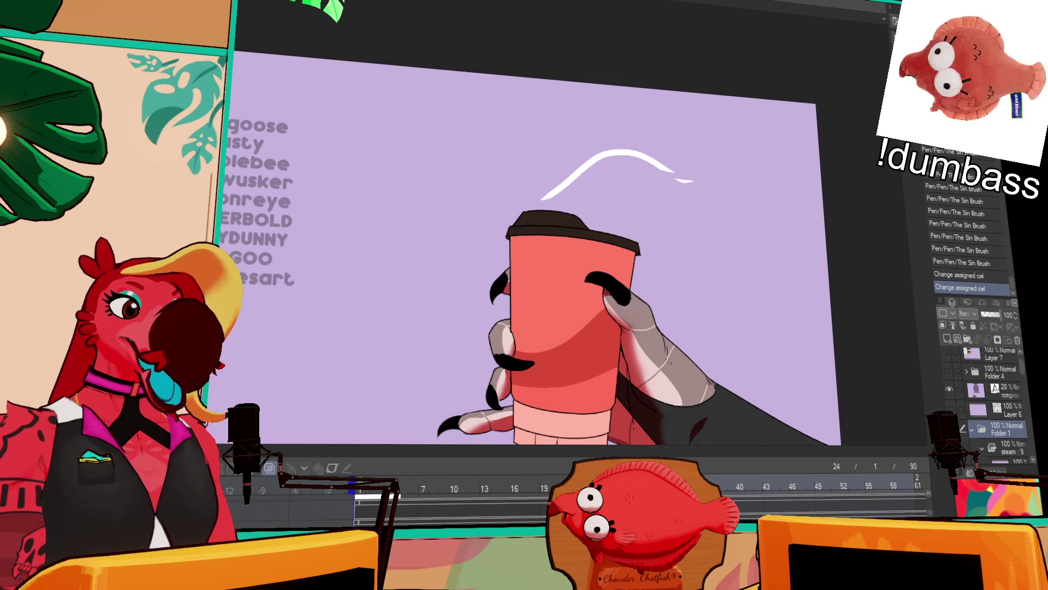
left_click(322, 473)
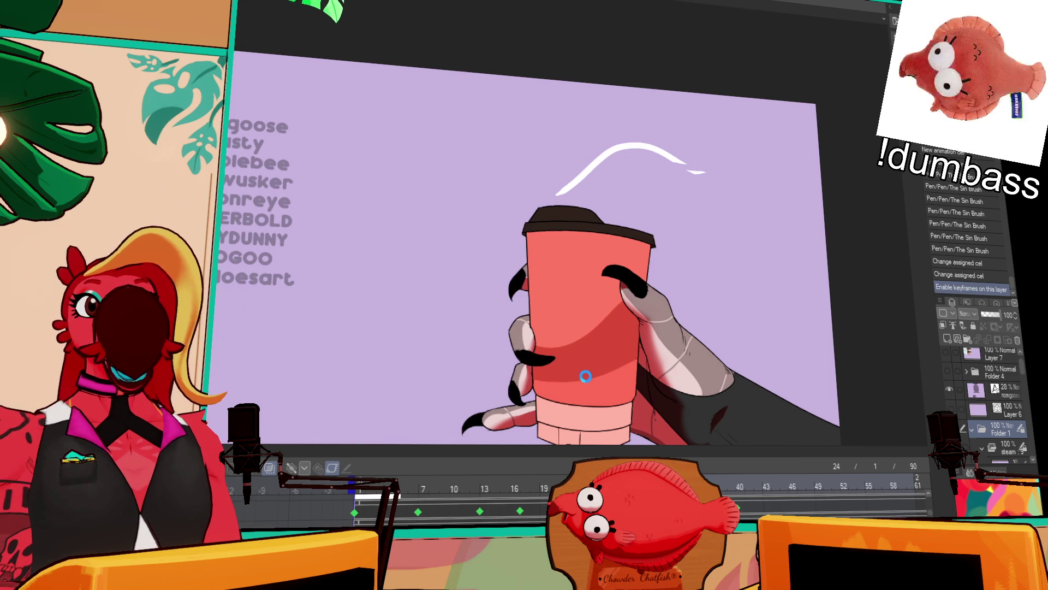
key("space")
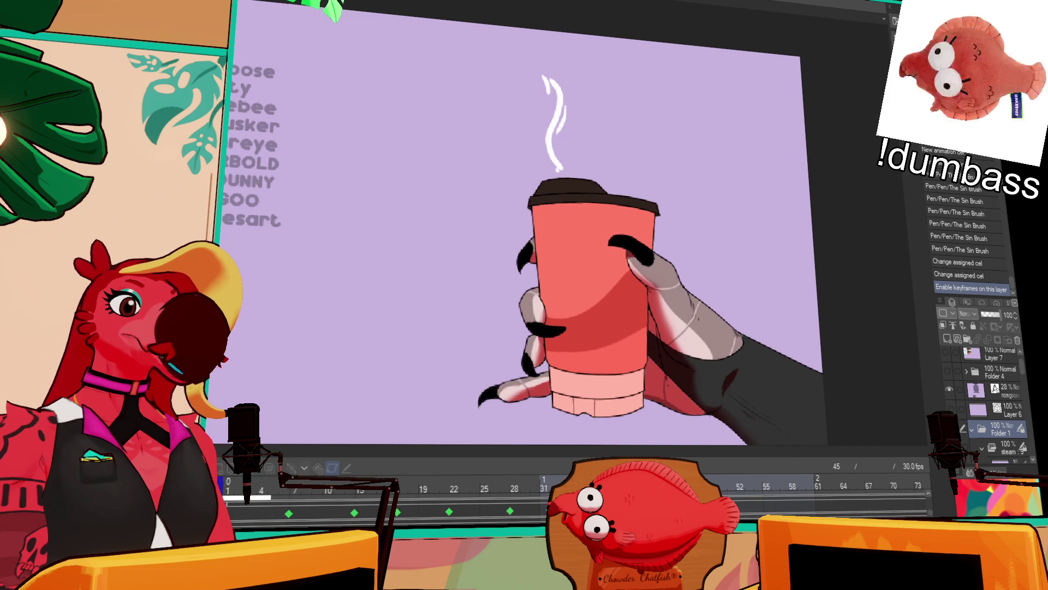
left_click(301, 496)
mouse_move(287, 493)
left_mouse_down()
mouse_move(516, 482)
mouse_move(453, 477)
mouse_move(553, 481)
mouse_move(525, 486)
left_mouse_up()
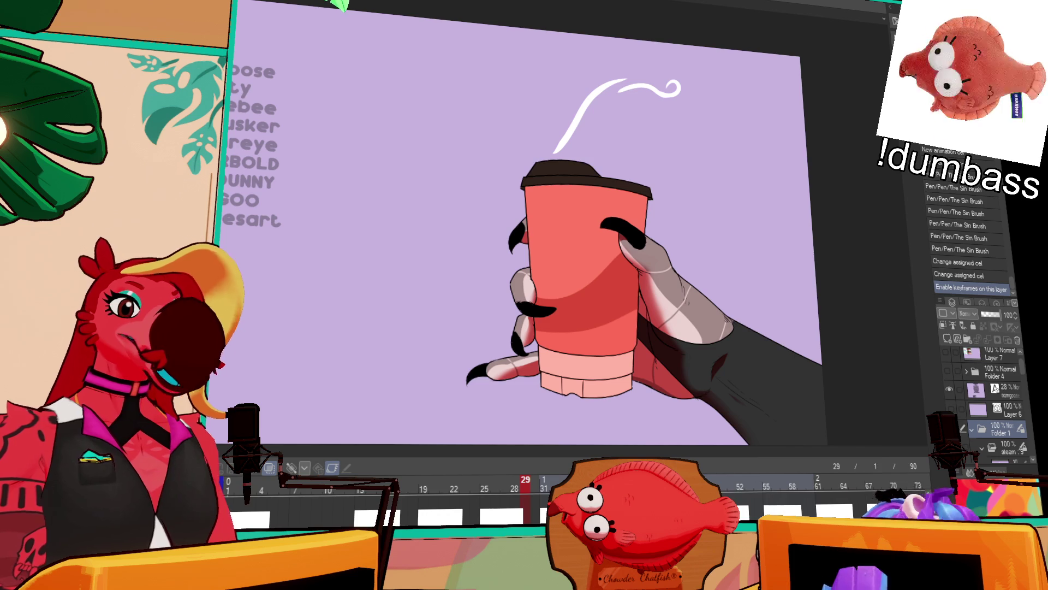
- Make the timeline taller and disable keyframes on Folder 1 holding the cup
scroll(486, 508, "down", 2)
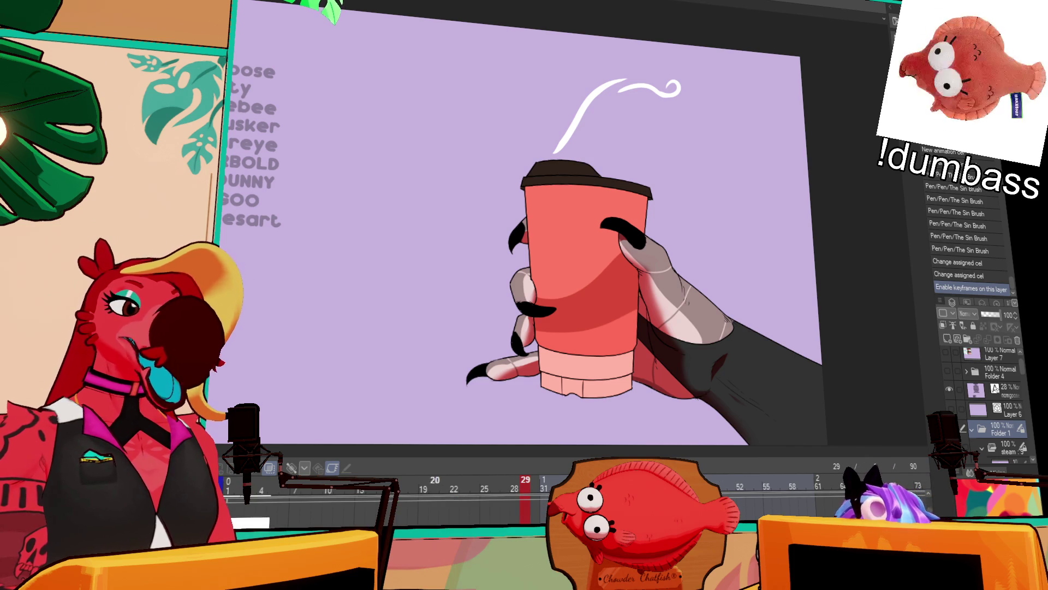
scroll(505, 505, "up", 1)
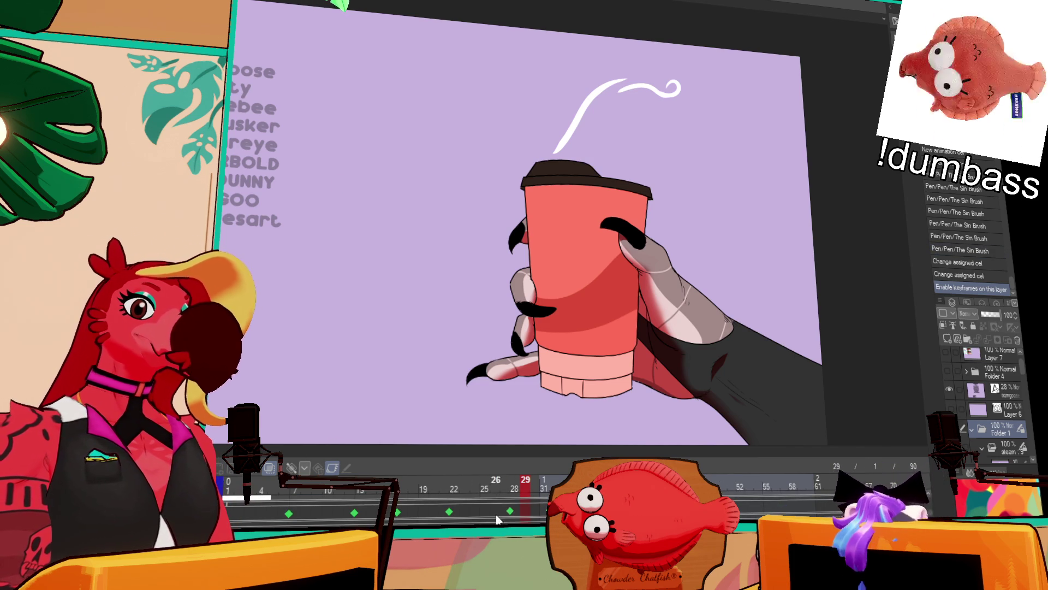
left_click_drag(483, 445, 483, 370)
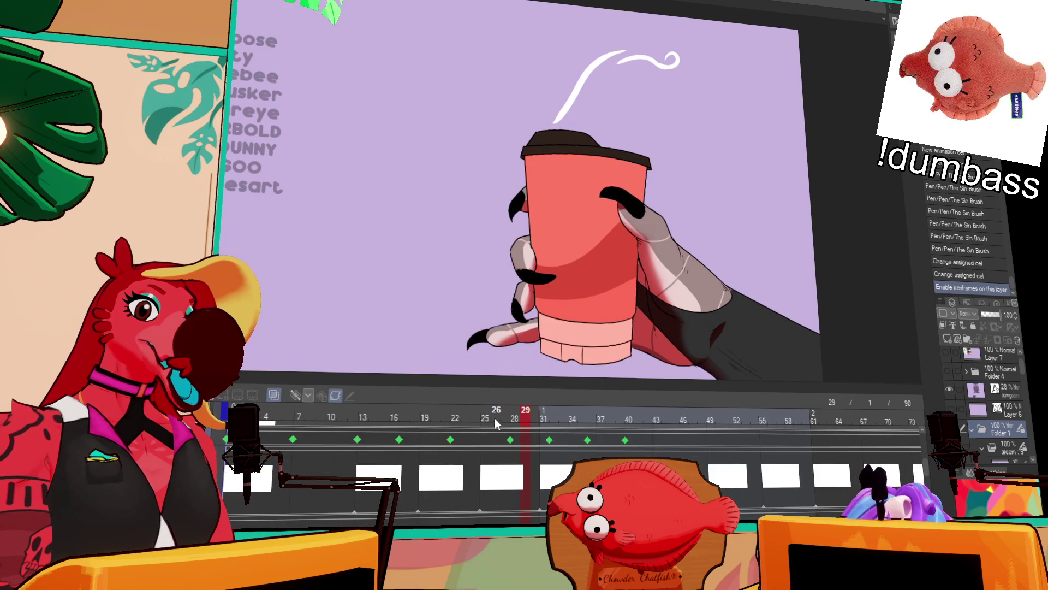
scroll(988, 382, "down", 3)
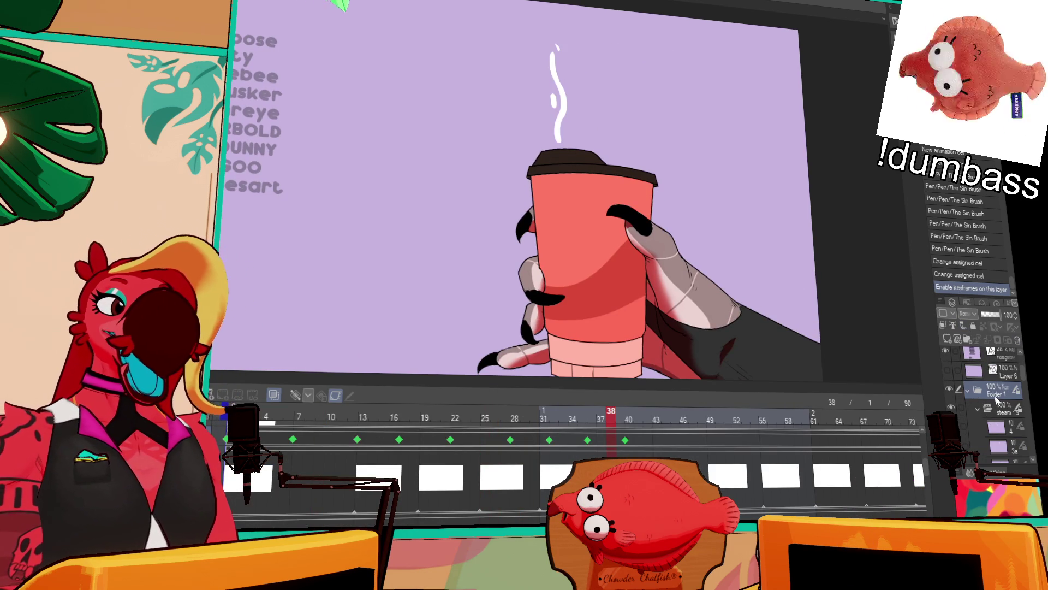
left_click(333, 397)
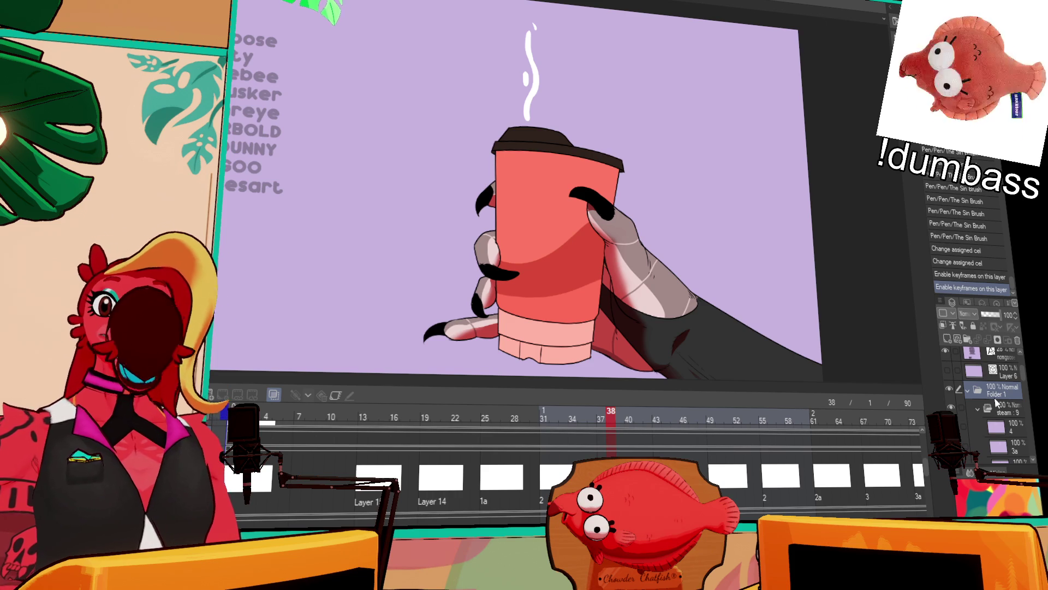
scroll(573, 459, "up", 1)
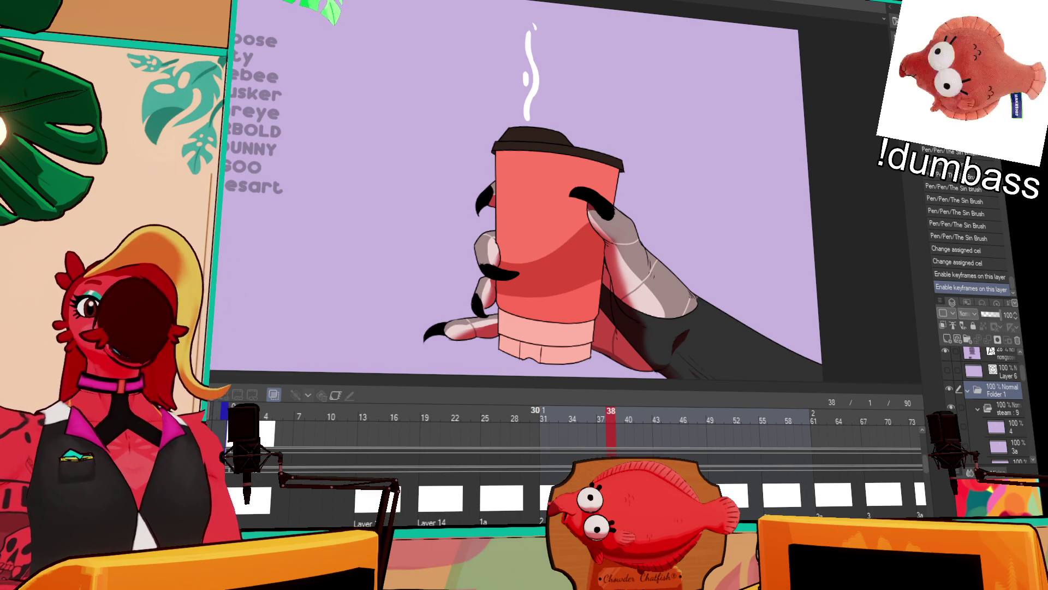
scroll(396, 458, "up", 1)
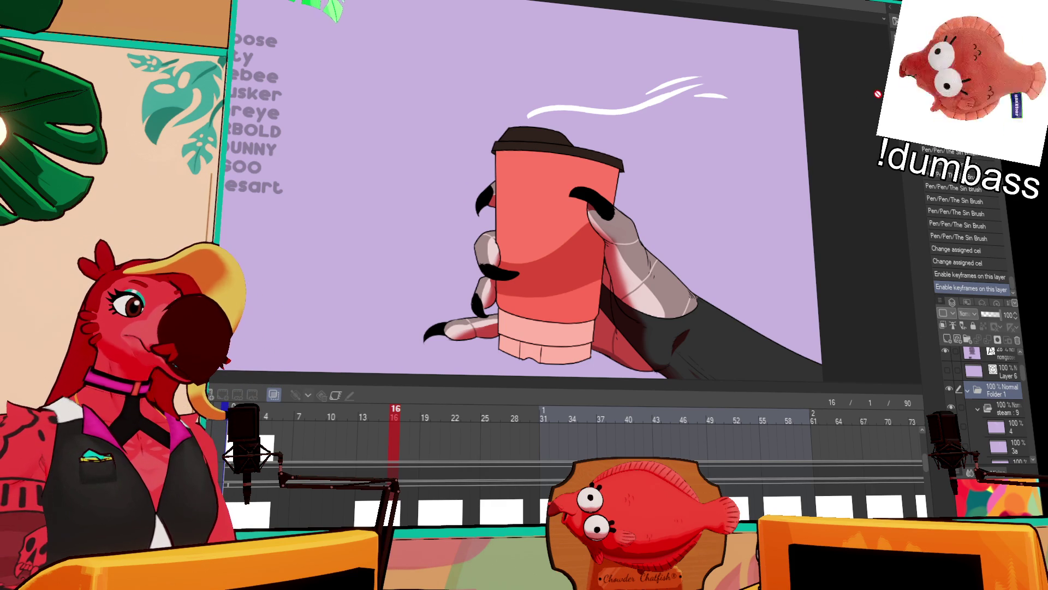
- At frame 28, lasso and delete the upper steam curl, then erase the stroke's tip
mouse_move(431, 516)
left_mouse_down()
mouse_move(500, 506)
mouse_move(543, 516)
mouse_move(518, 513)
mouse_move(516, 497)
left_mouse_up()
left_click_drag(705, 41, 745, 75)
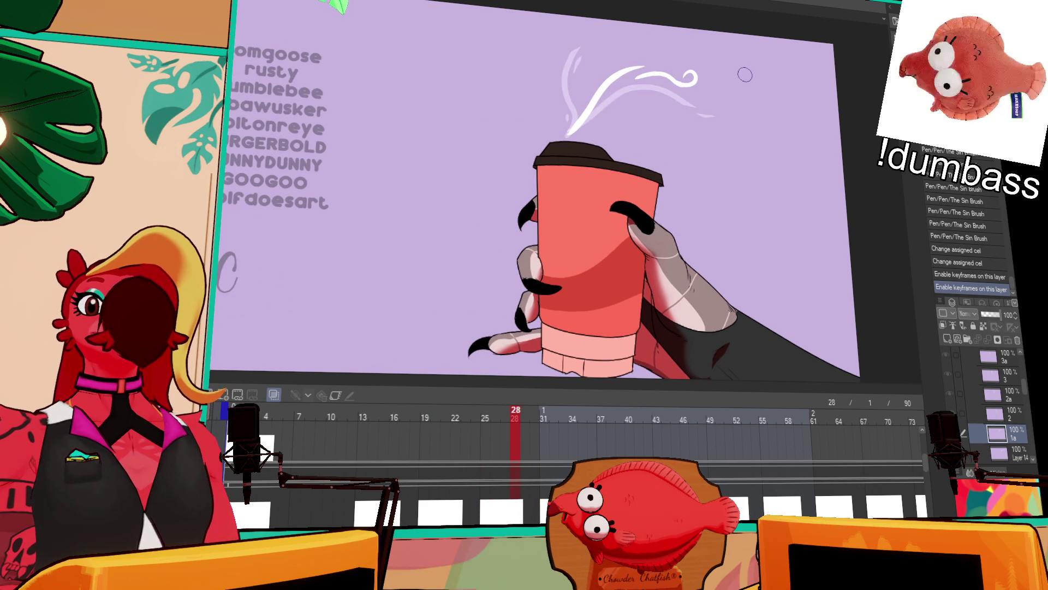
left_click_drag(727, 113, 749, 173)
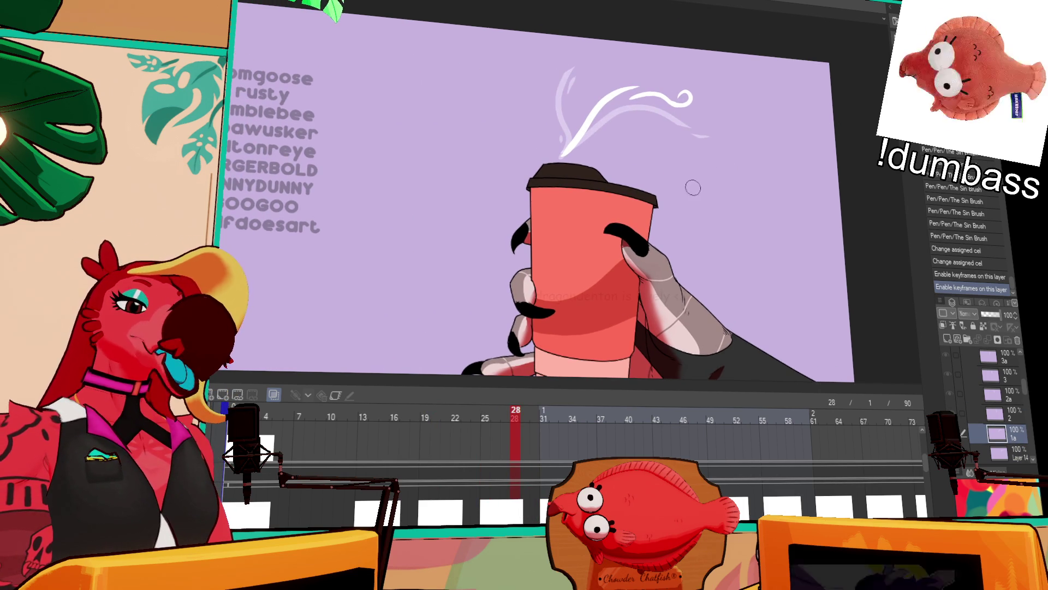
mouse_move(638, 90)
left_mouse_down()
mouse_move(734, 112)
mouse_move(628, 103)
mouse_move(732, 132)
mouse_move(663, 137)
left_mouse_up()
key("Delete")
key("ctrl+d")
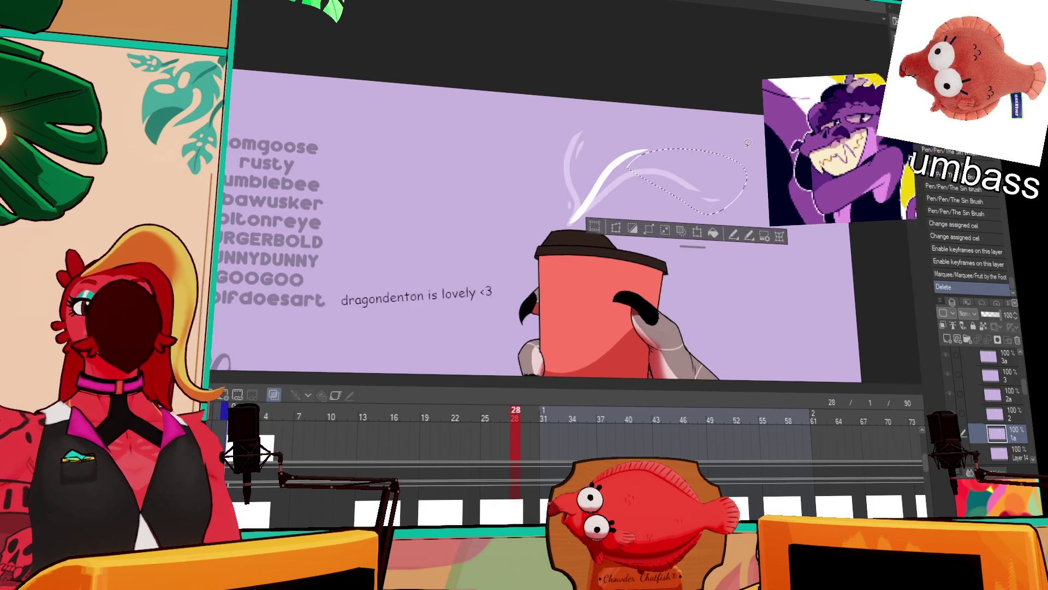
left_click_drag(647, 152, 633, 155)
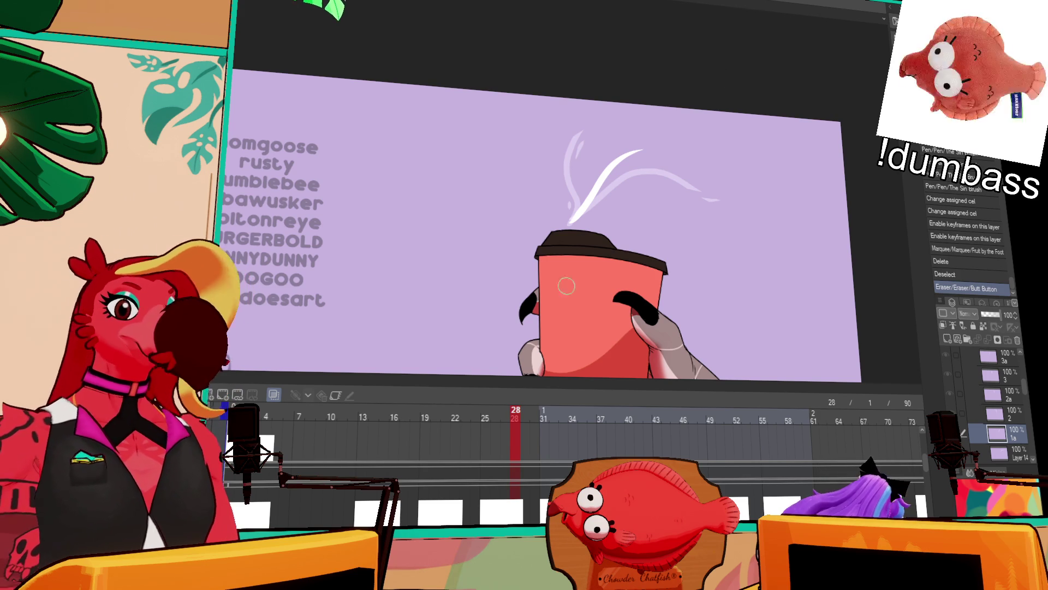
- Touch up the white swoosh tip and scrub through the steam animation
mouse_move(628, 164)
left_mouse_down()
mouse_move(652, 150)
mouse_move(614, 177)
left_mouse_up()
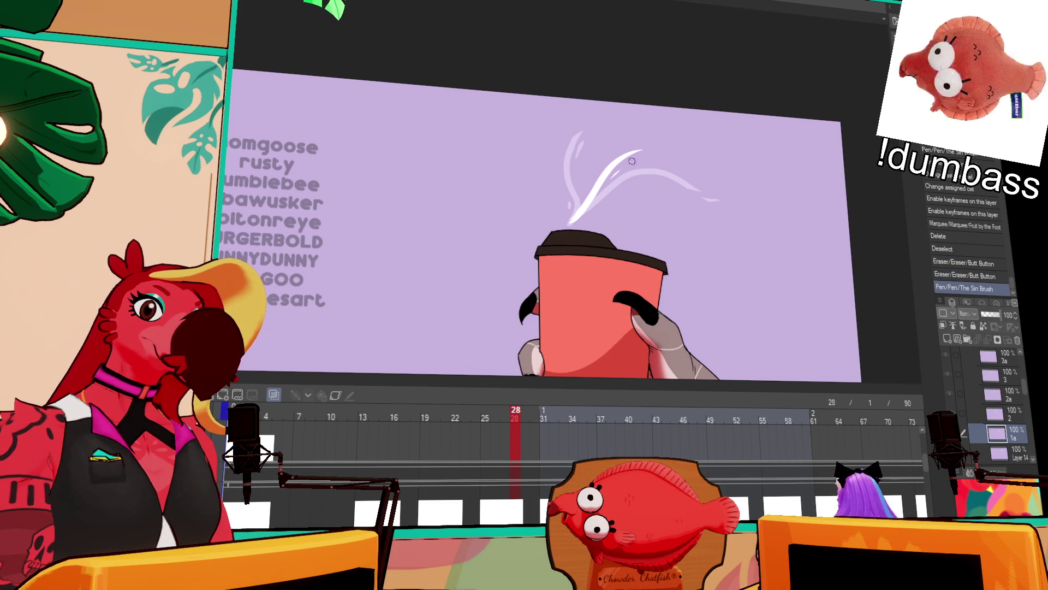
mouse_move(546, 418)
left_mouse_down()
mouse_move(621, 419)
mouse_move(683, 437)
mouse_move(405, 424)
left_mouse_up()
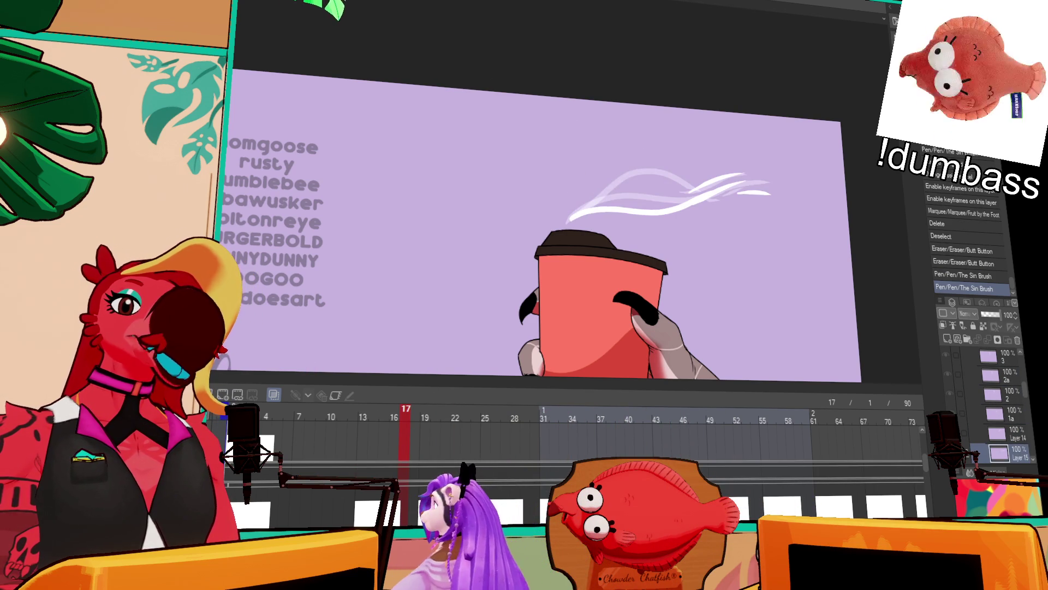
scroll(572, 417, "right", 5)
left_click(546, 419)
left_click(650, 441)
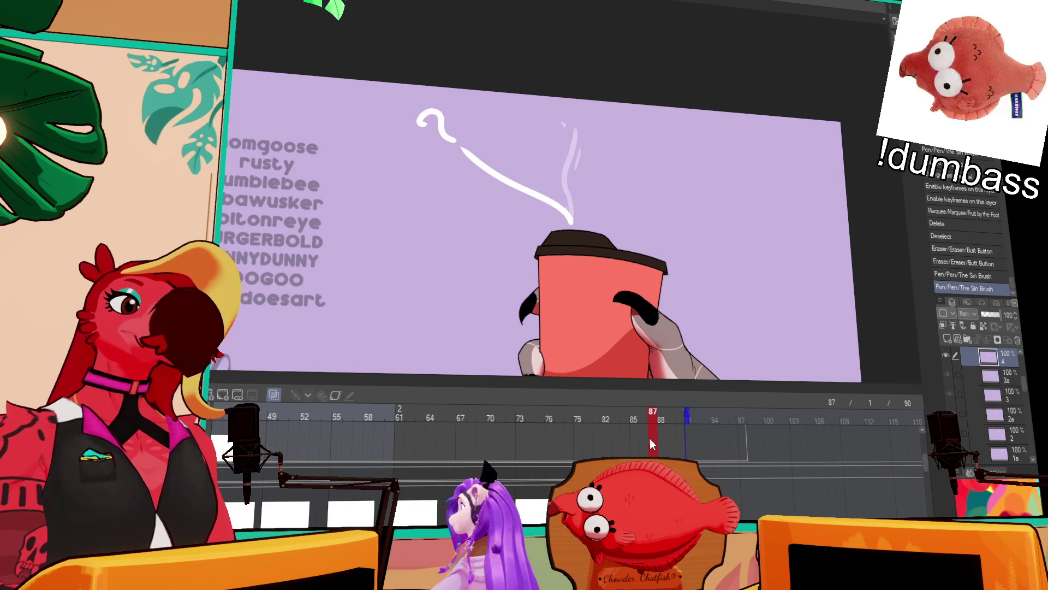
- Step to frame 85 and create a new animation cel there
key("Left")
key("Left")
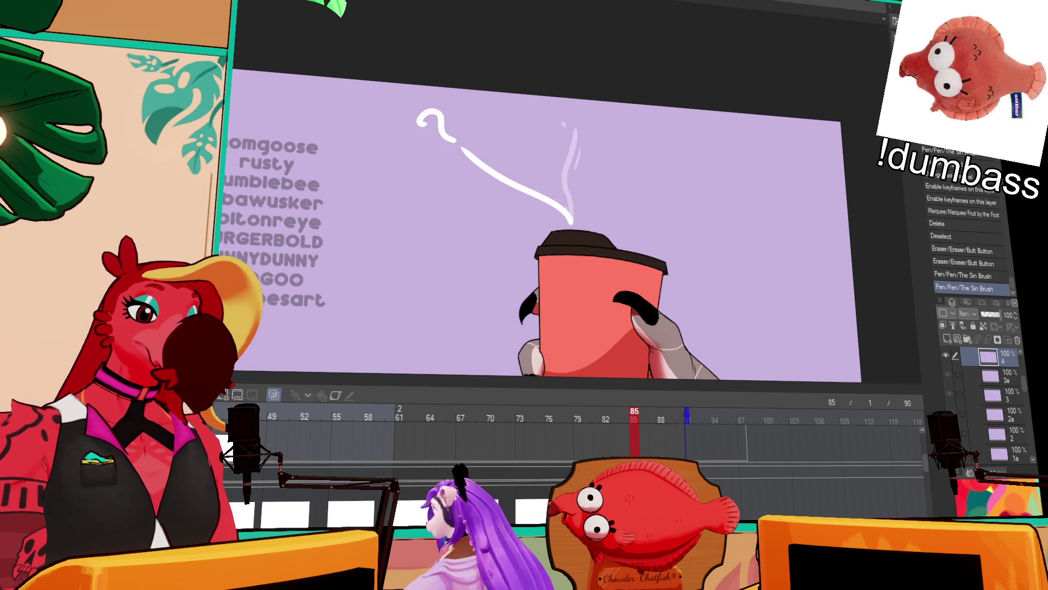
key("Left")
key("Left")
key("Left")
key("Left")
key("Left")
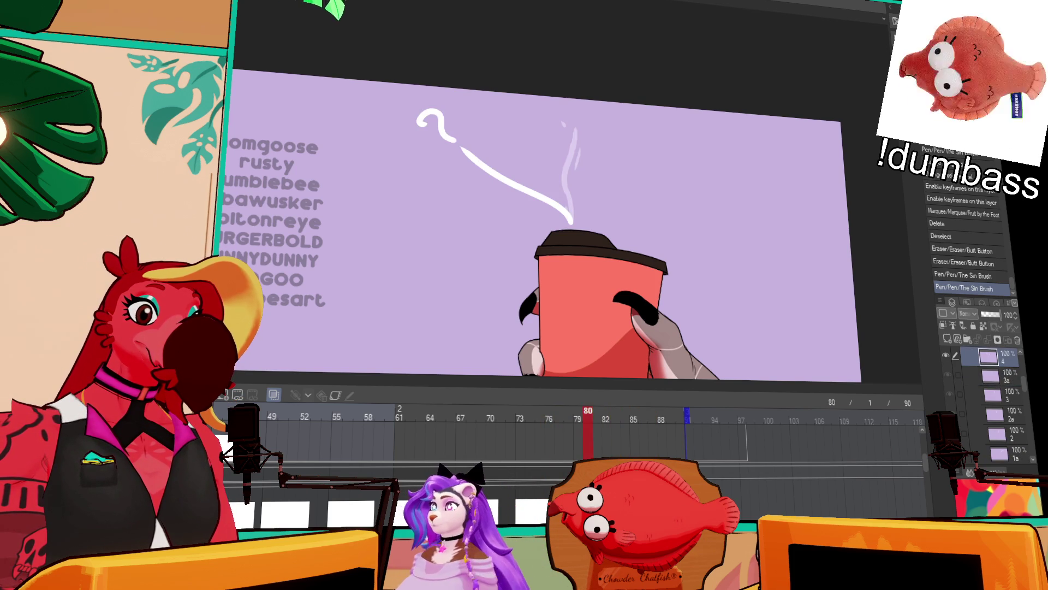
key("Right")
key("Right")
key("Right")
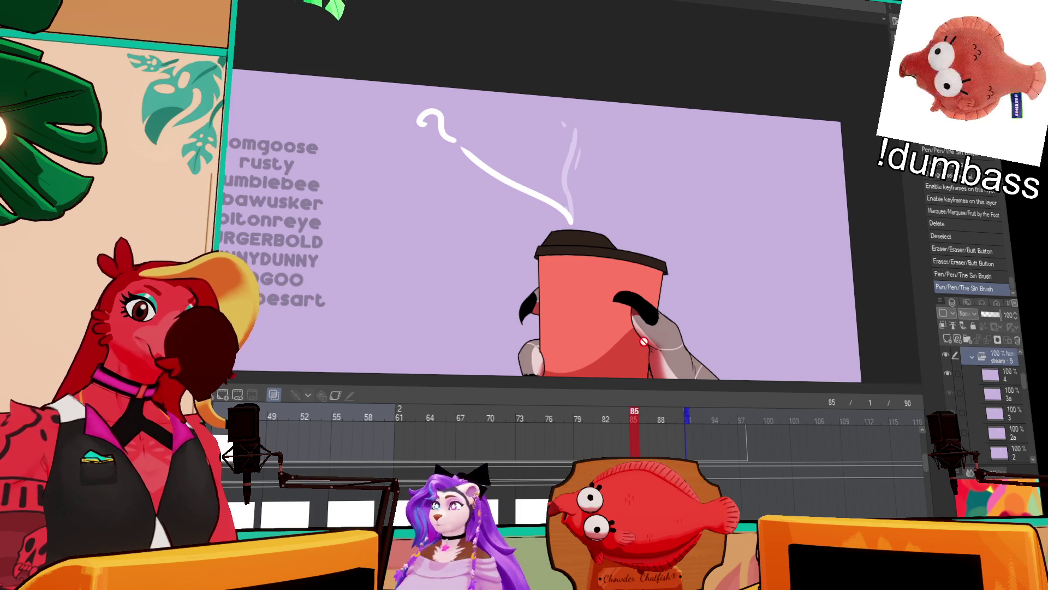
key("Left")
key("Left")
key("Left")
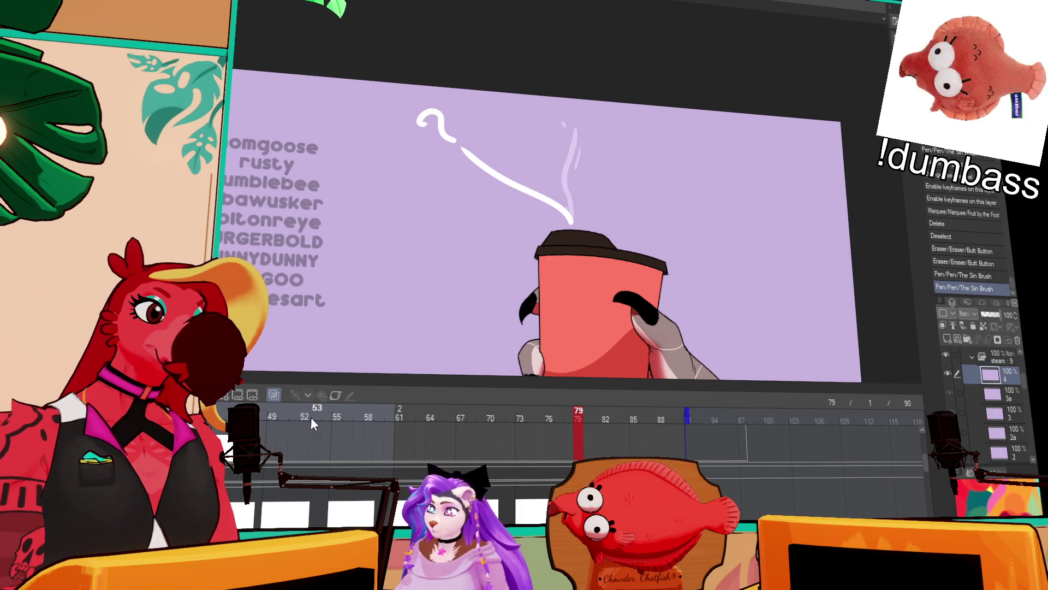
key("Right")
key("Right")
key("Right")
key("ctrl+shift+alt+n")
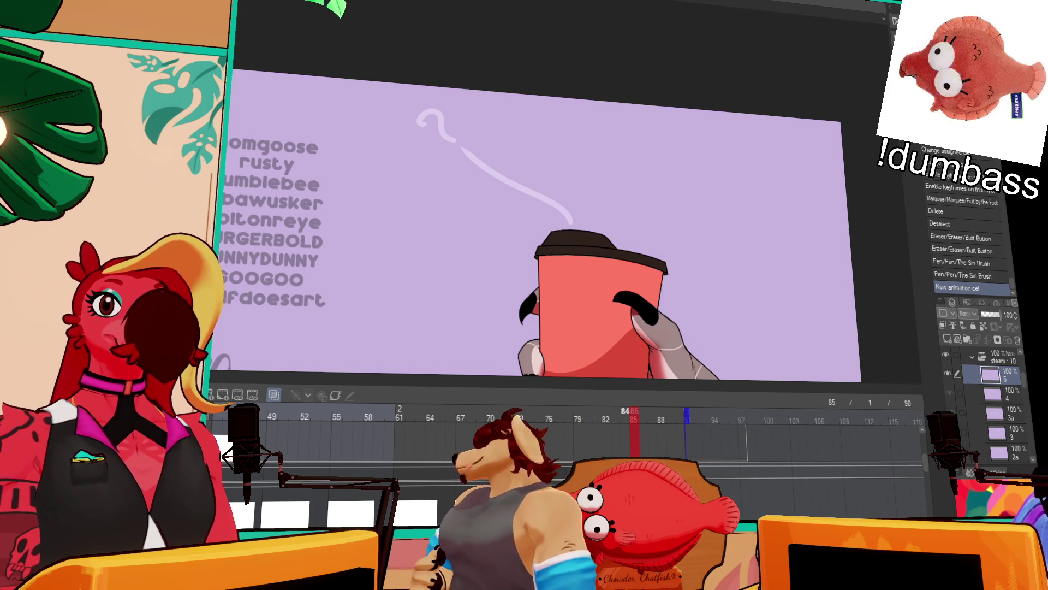
- Assign cel 5 to frame 79 of the steam folder
key("alt+bracketright")
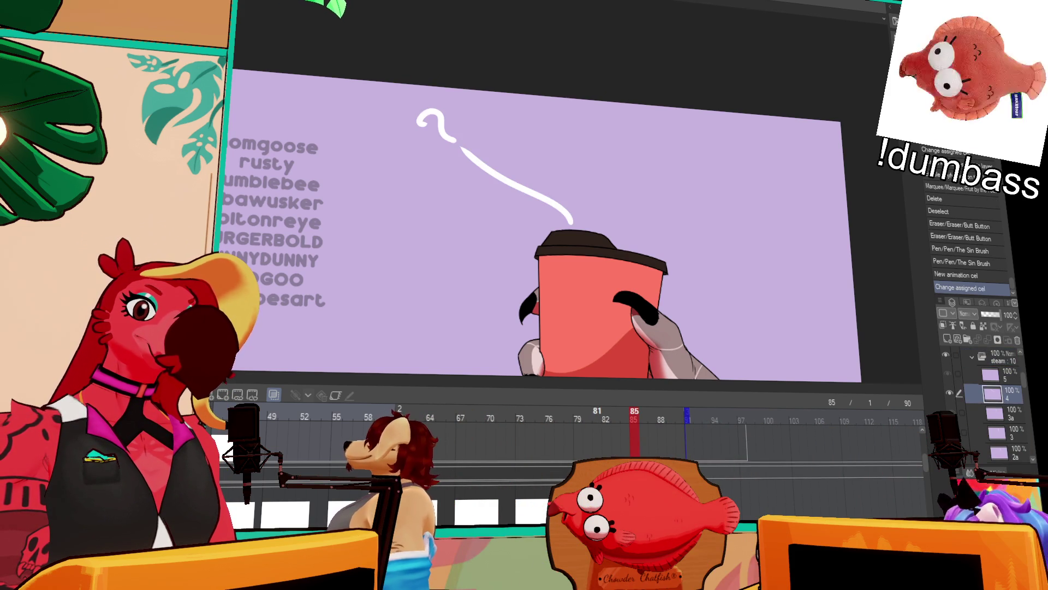
left_click(578, 445)
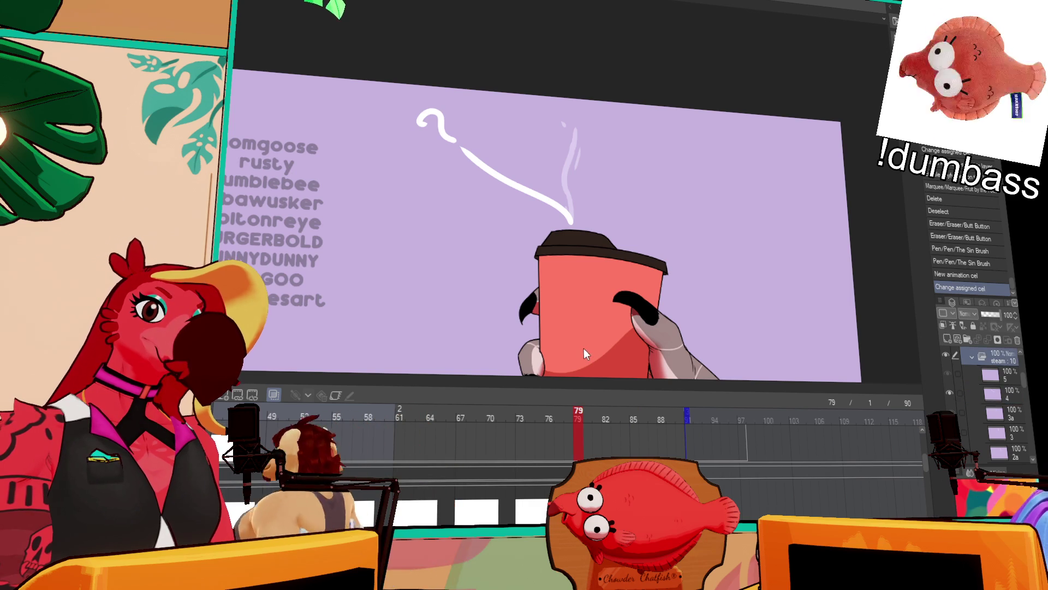
key("alt+bracketleft")
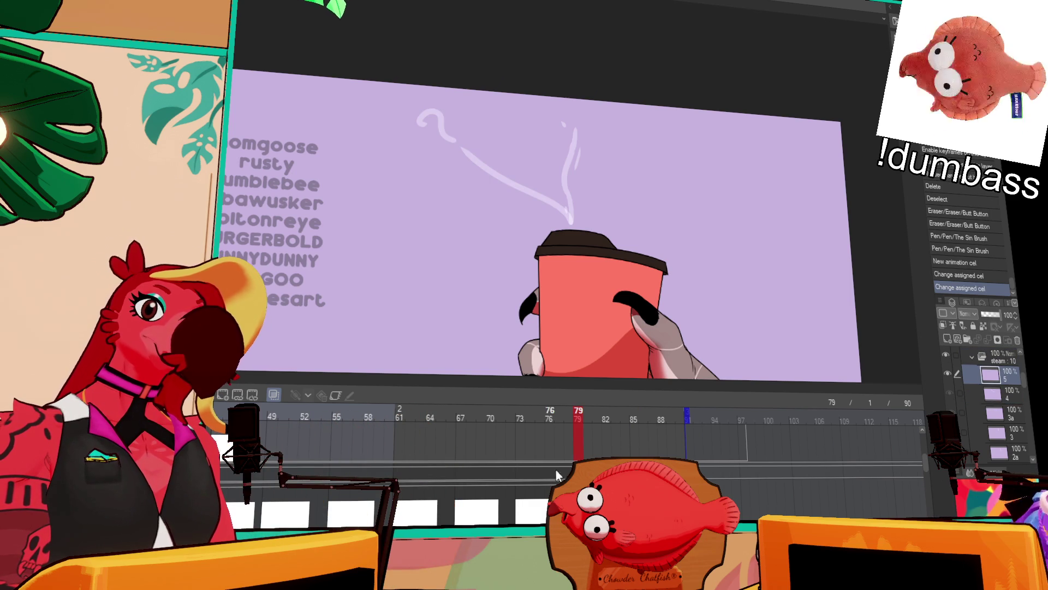
- Draw a long curving steam line above the cup, undoing unwanted strokes
left_click_drag(562, 203, 567, 216)
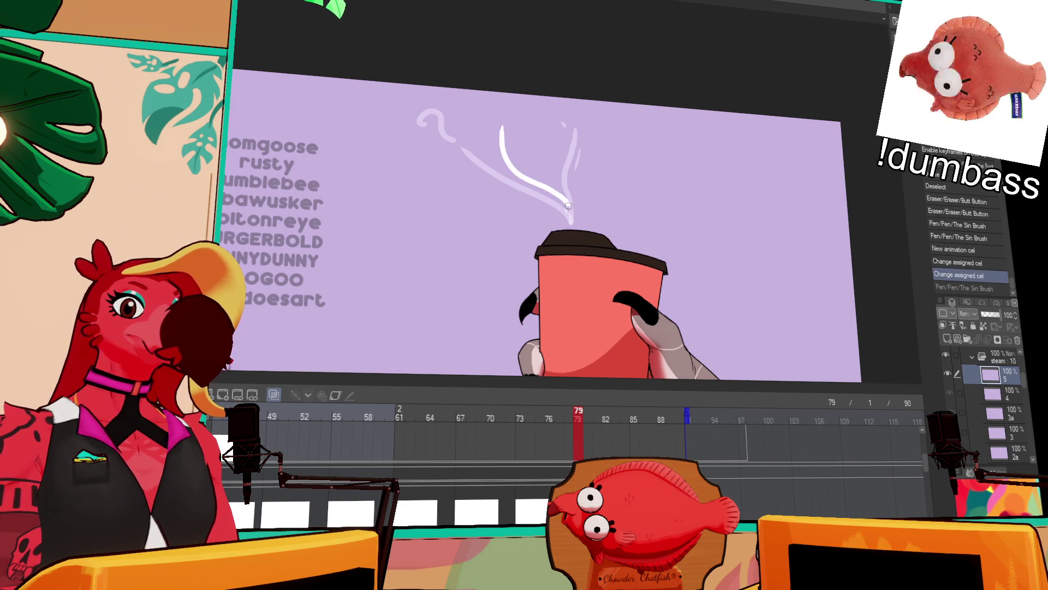
left_click_drag(500, 121, 570, 224)
key("ctrl+z")
left_click_drag(499, 122, 575, 212)
key("ctrl+z")
left_click_drag(512, 123, 569, 221)
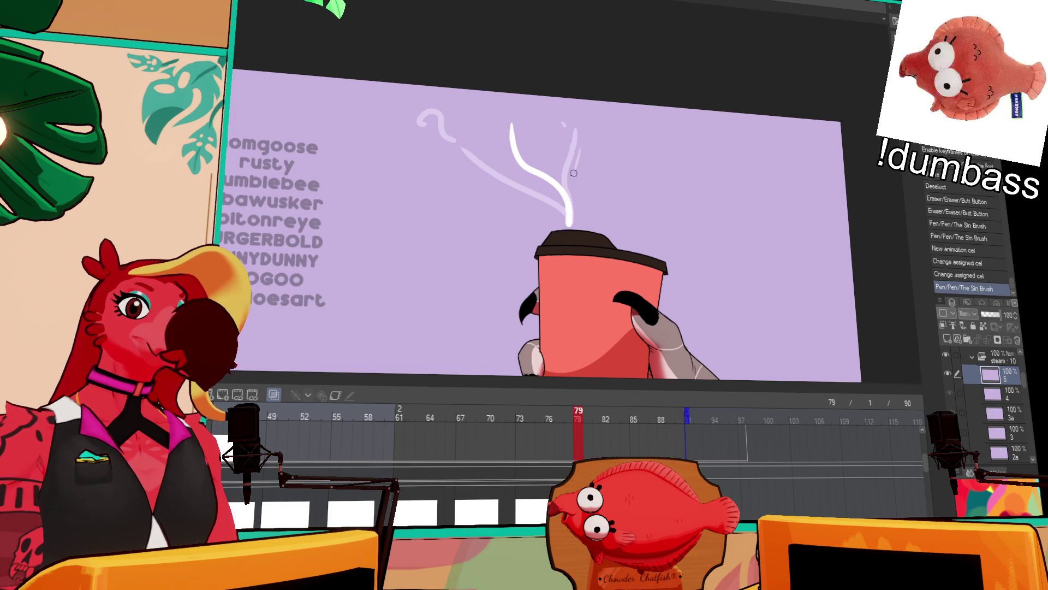
key("ctrl+z")
mouse_move(505, 107)
left_mouse_down()
mouse_move(519, 139)
mouse_move(487, 102)
left_mouse_up()
key("ctrl+z")
key("ctrl+z")
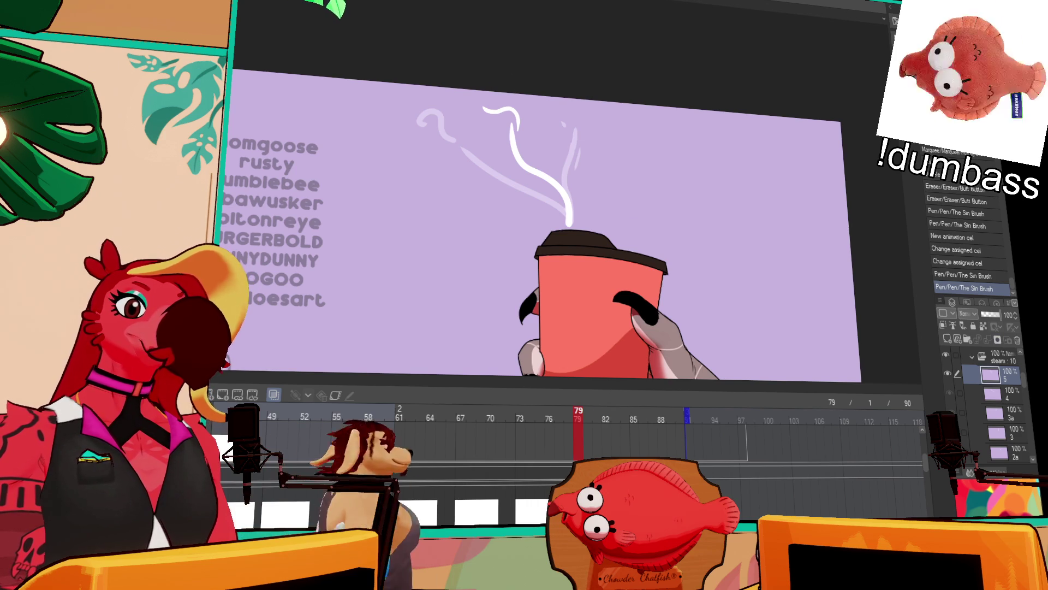
- Compare the drawing at frames 77 and 86, then select the folder above the steam
key("Left")
key("Left")
left_click(643, 418)
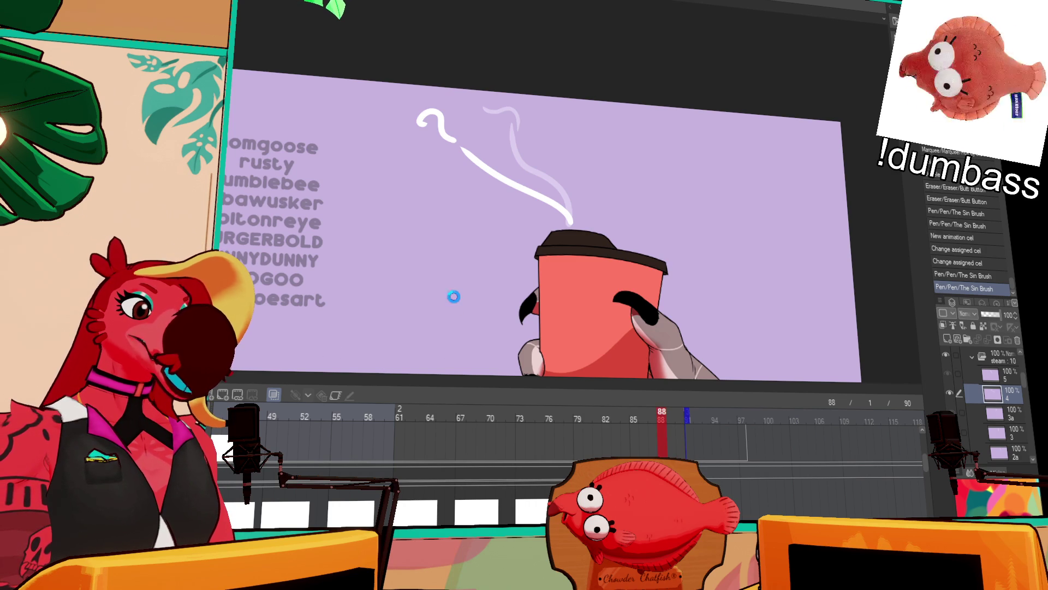
scroll(1010, 396, "up", 3)
left_click(1011, 431)
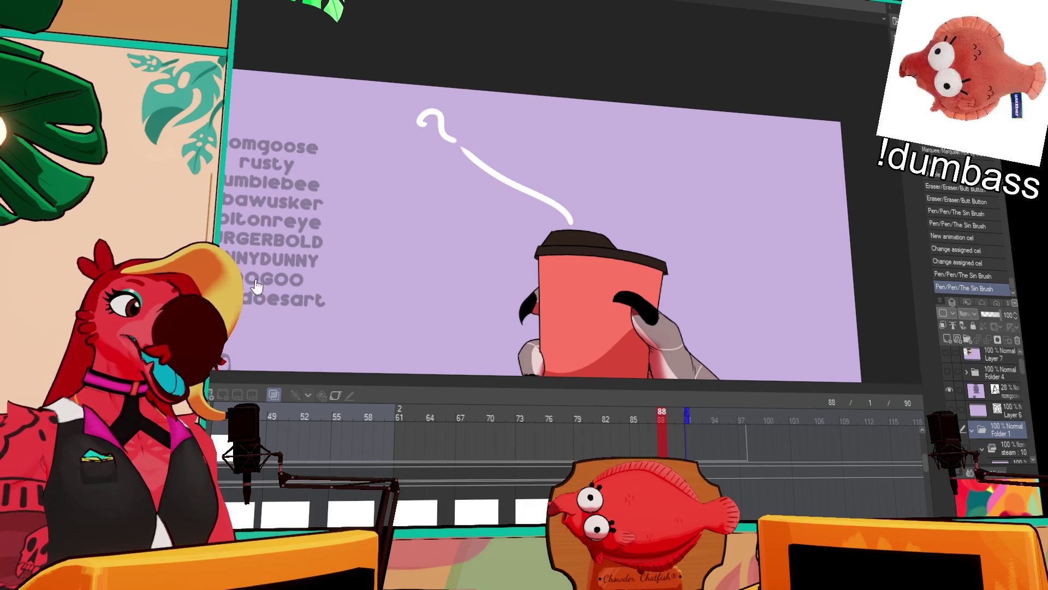
key("ctrl+Tab")
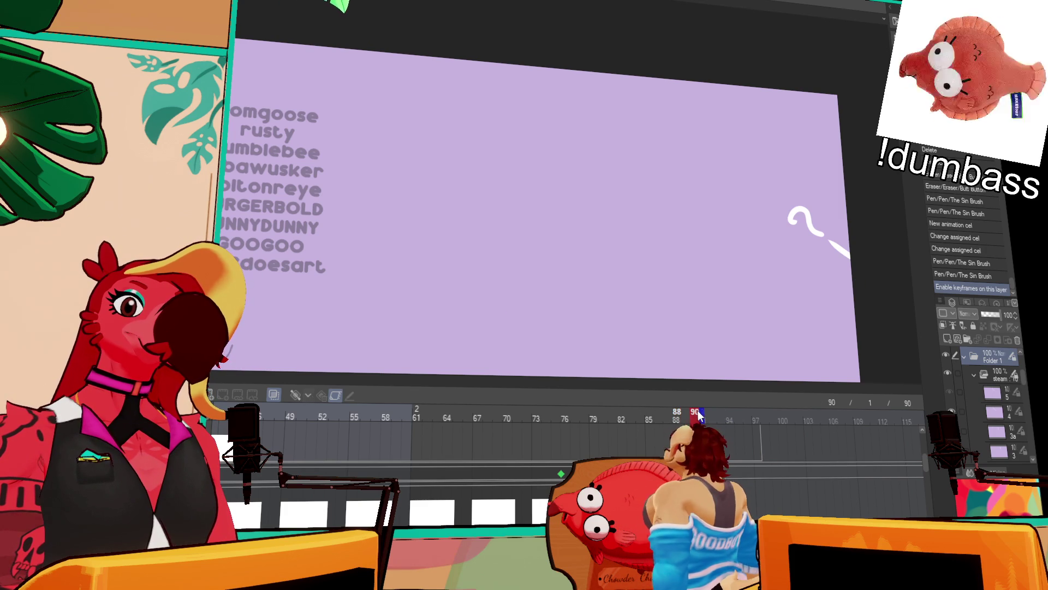
mouse_move(695, 411)
left_mouse_down()
mouse_move(637, 411)
mouse_move(719, 420)
left_mouse_up()
left_click(667, 421)
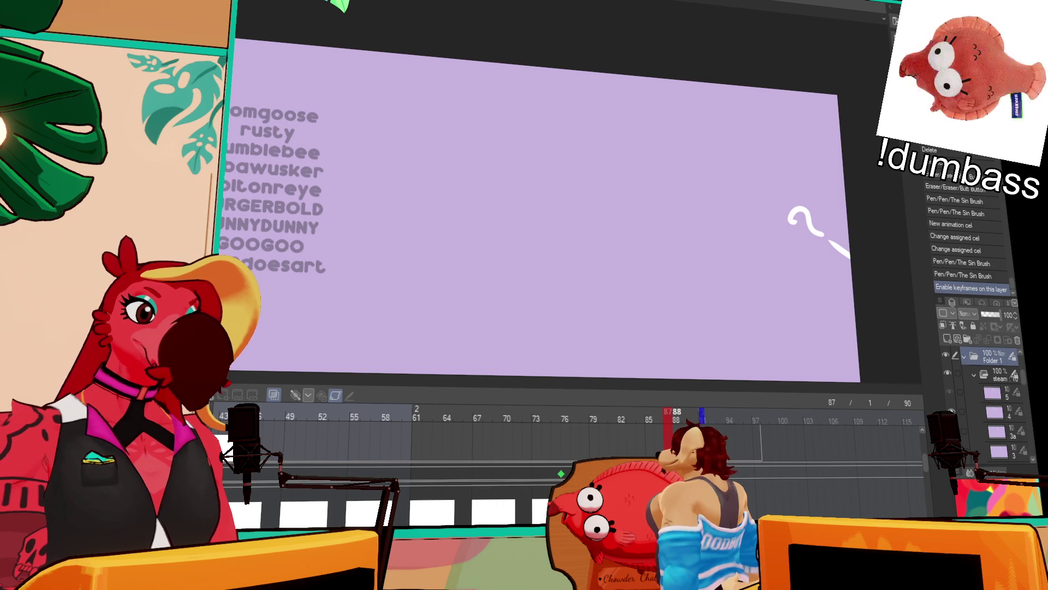
left_click(999, 374)
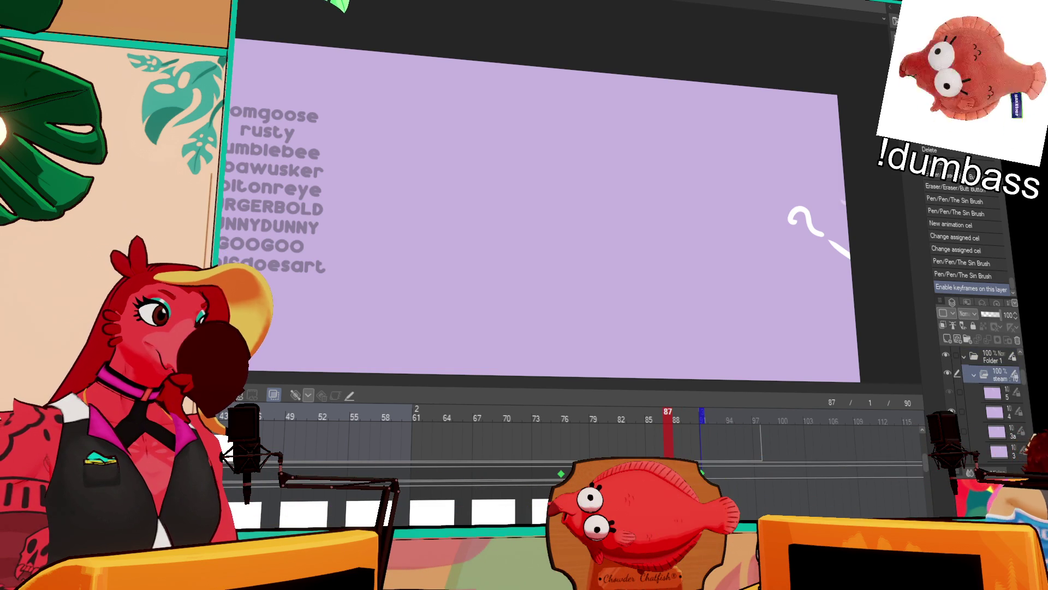
key("ctrl+shift+n")
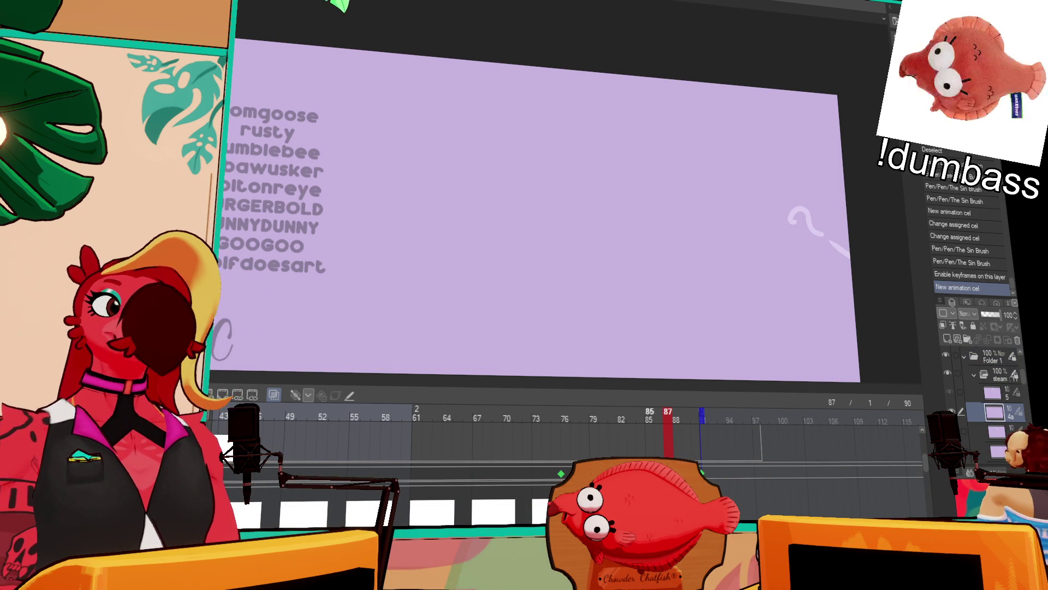
left_click(669, 473)
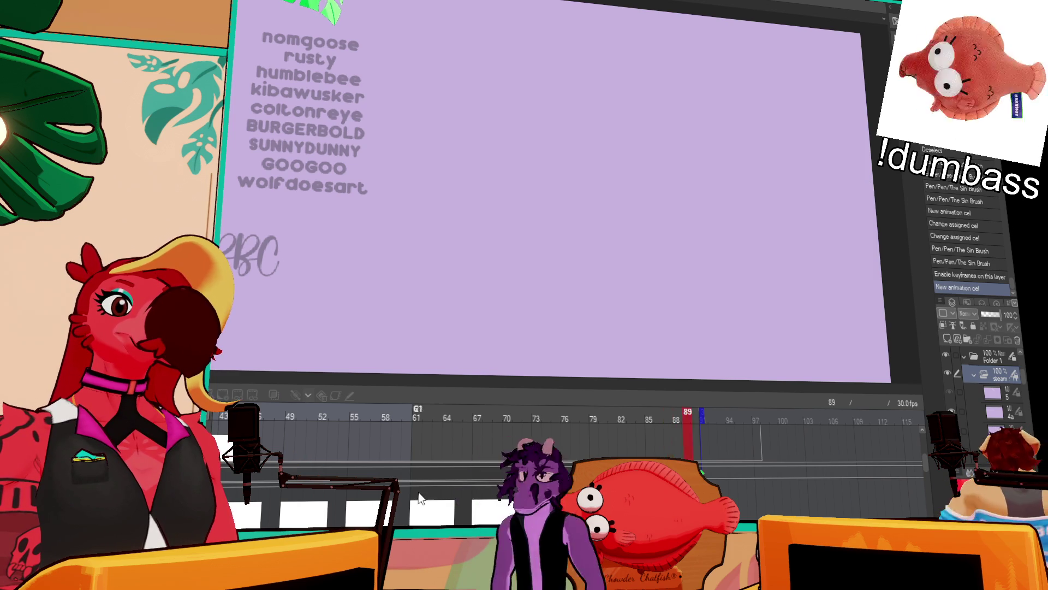
key("space")
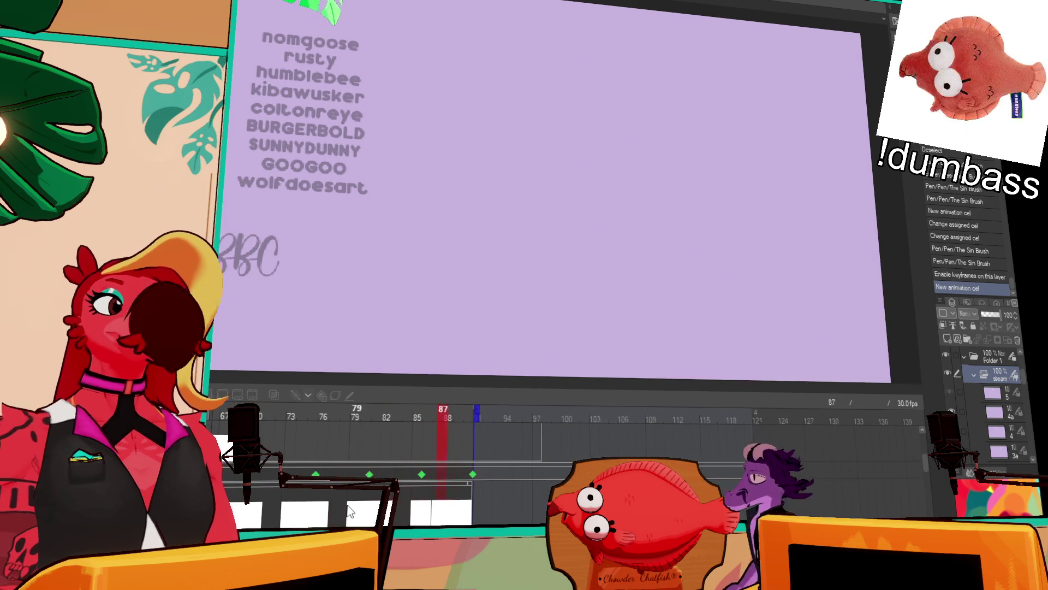
key("space")
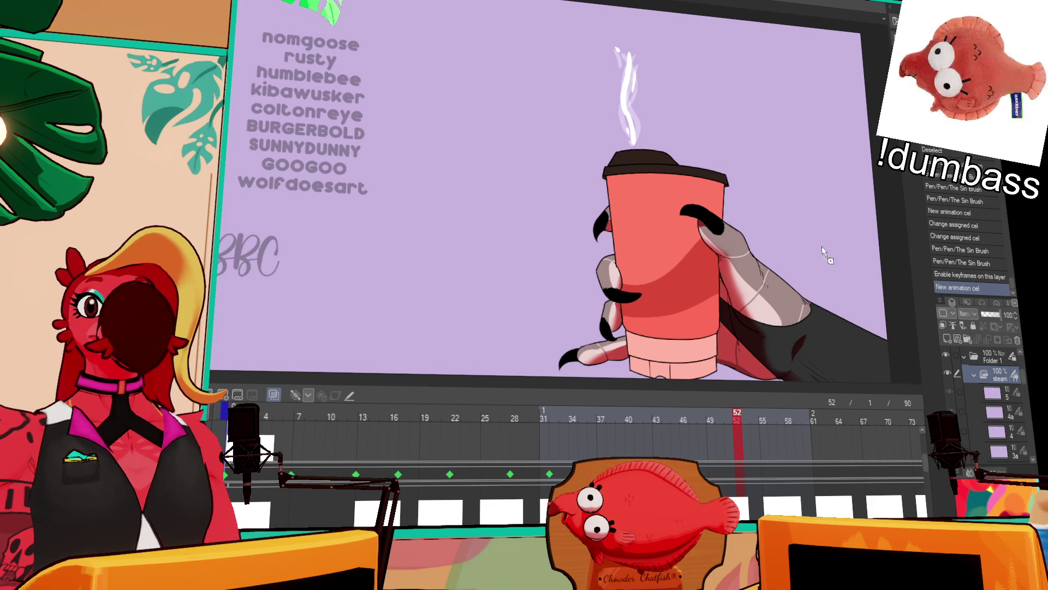
key("ctrl+Tab")
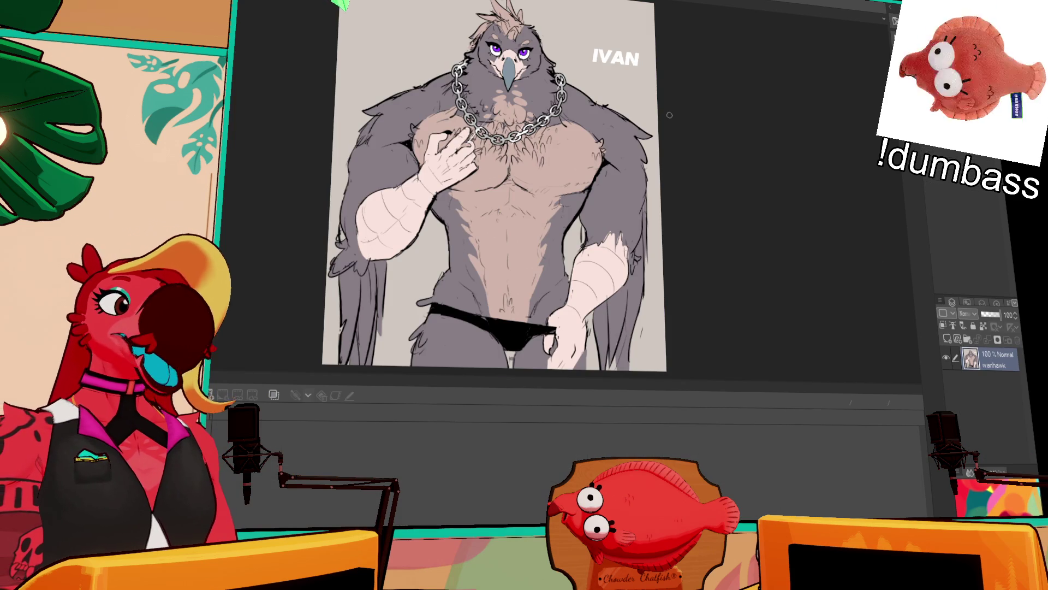
key("Tab")
left_click_drag(583, 192, 659, 235)
left_click_drag(741, 259, 728, 250)
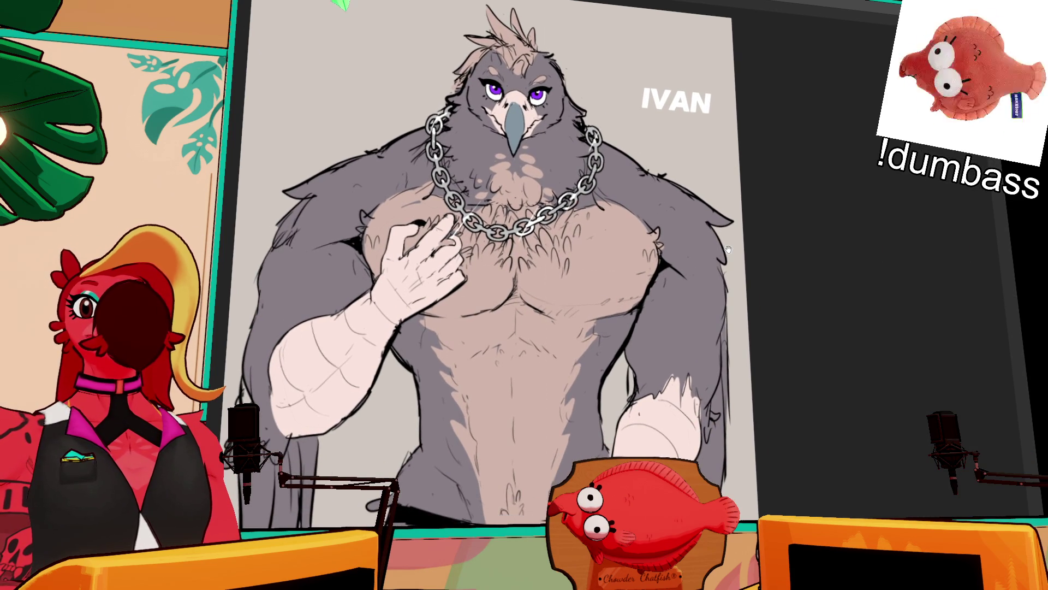
mouse_move(709, 319)
left_mouse_down()
mouse_move(692, 262)
mouse_move(664, 245)
mouse_move(696, 268)
mouse_move(704, 299)
left_mouse_up()
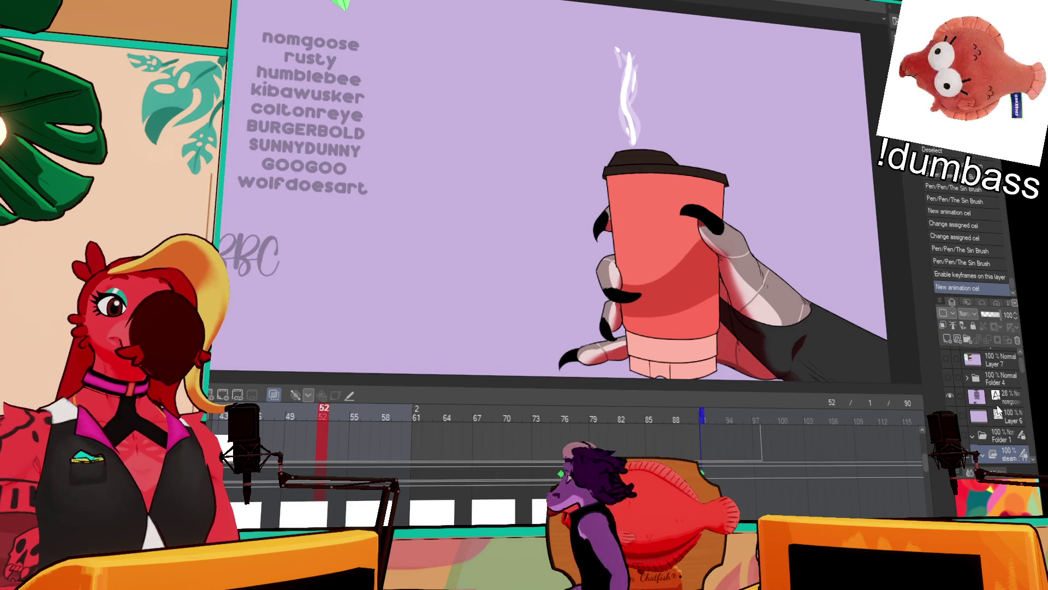
- Enable keyframes on Folder 1 and collapse the steam folder
left_click(997, 435)
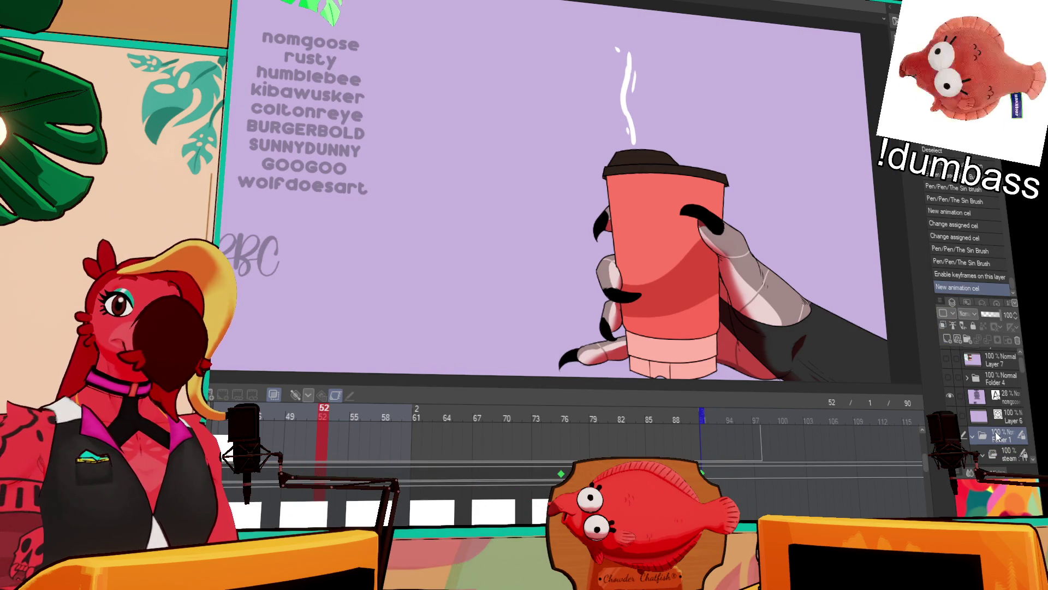
left_click(339, 400)
scroll(1001, 434, "down", 2)
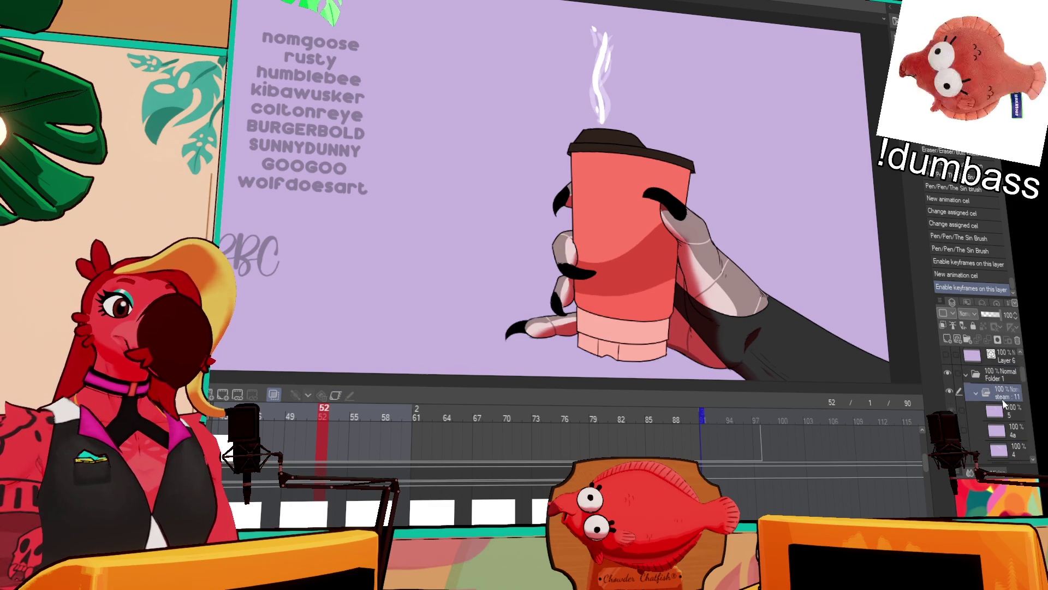
scroll(993, 394, "up", 1)
left_click(987, 408)
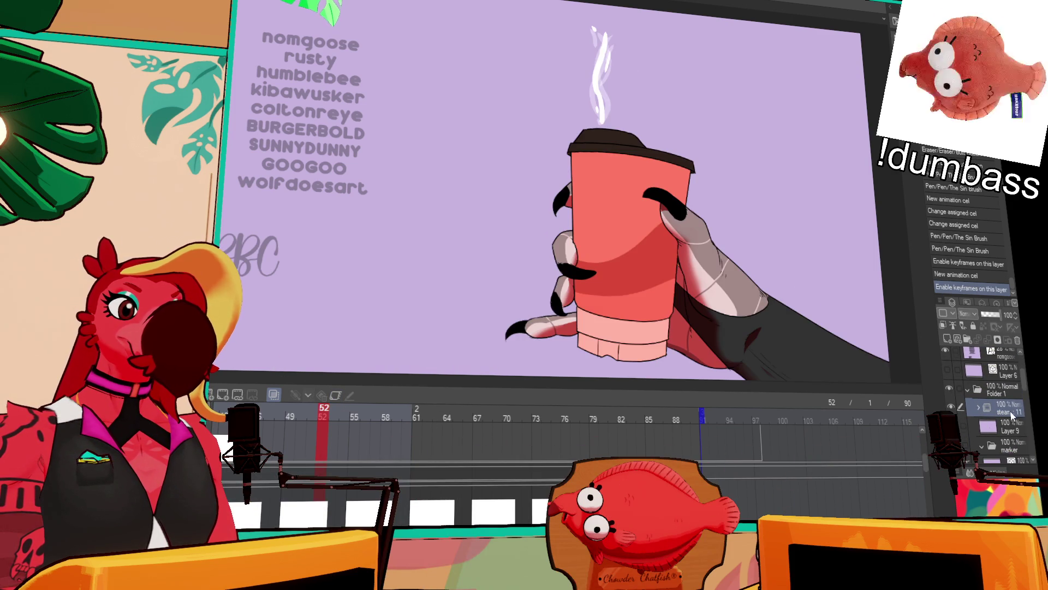
scroll(999, 414, "down", 1)
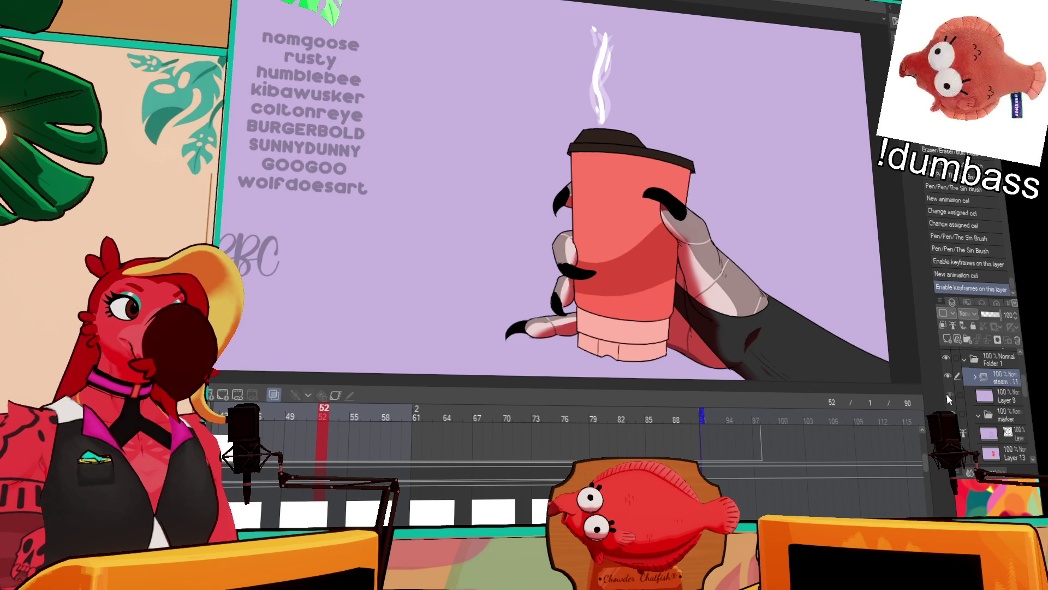
mouse_move(1008, 465)
left_mouse_down()
mouse_move(1004, 331)
mouse_move(1017, 427)
mouse_move(1014, 415)
left_mouse_up()
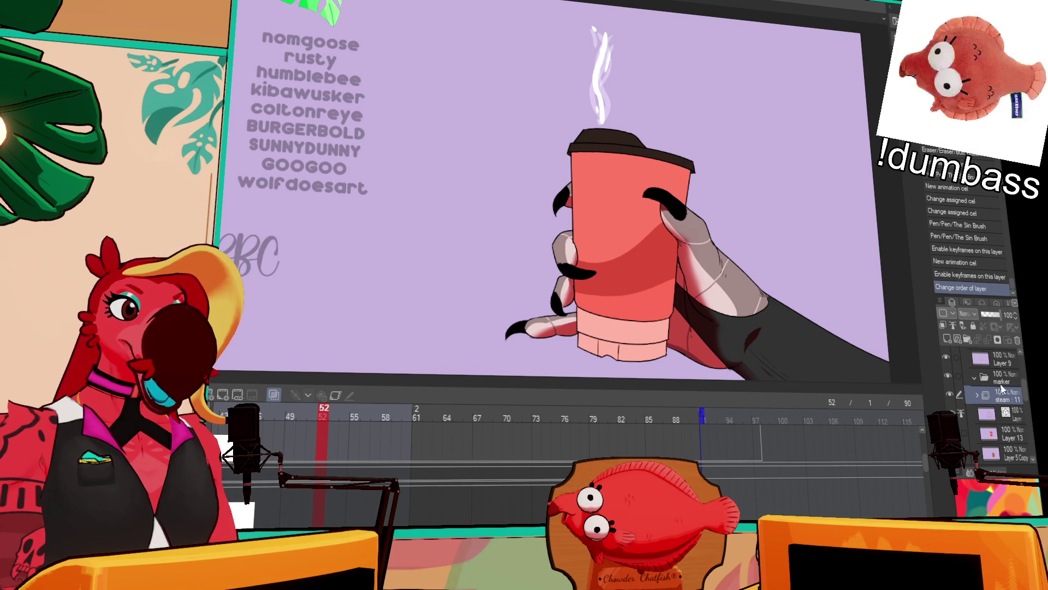
- Create a new layer folder, move the steam layer into it, and rename it HOTCOFFEE
left_click(967, 339)
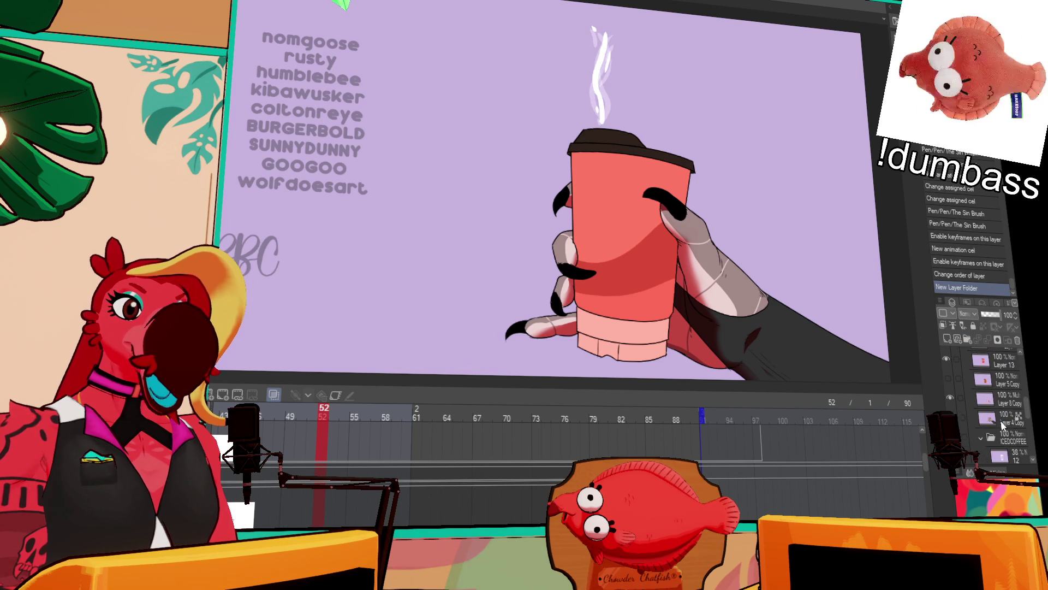
scroll(1011, 419, "up", 2)
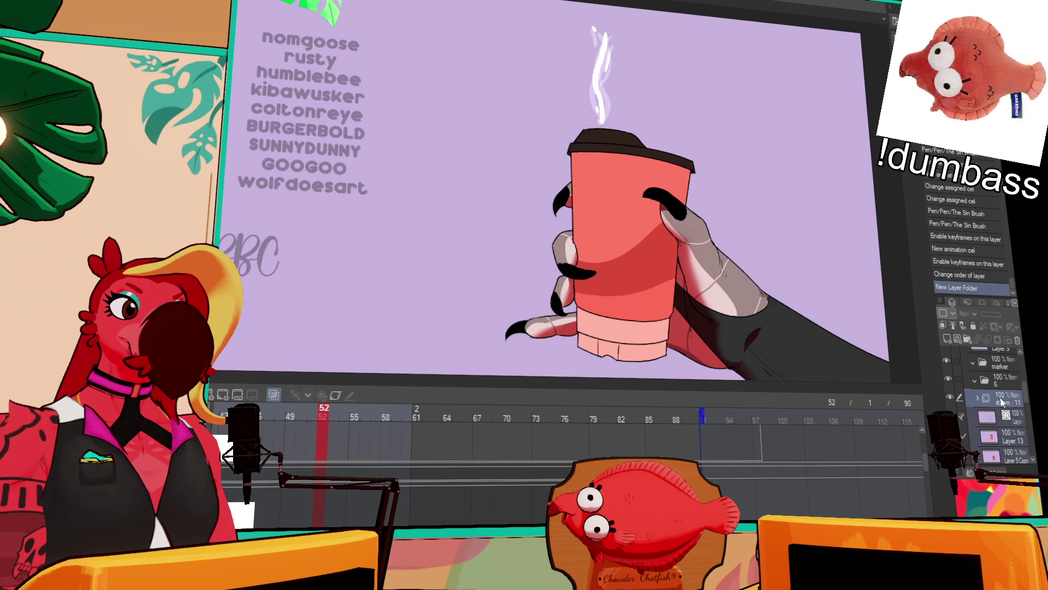
left_click_drag(1000, 388, 1001, 387)
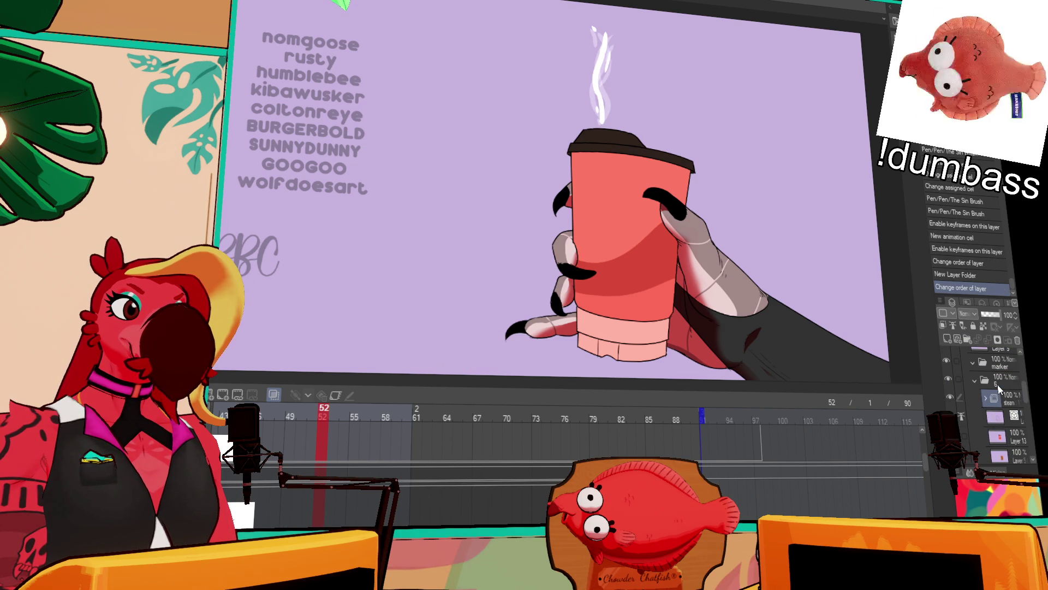
left_click(1000, 383)
left_click(949, 380)
scroll(996, 387, "up", 3)
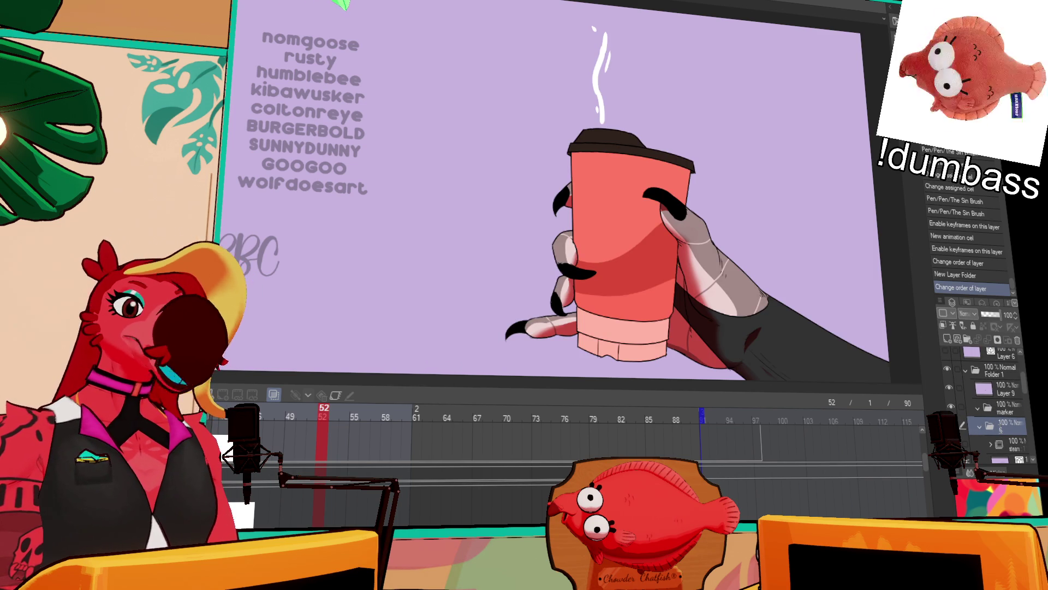
key("Return")
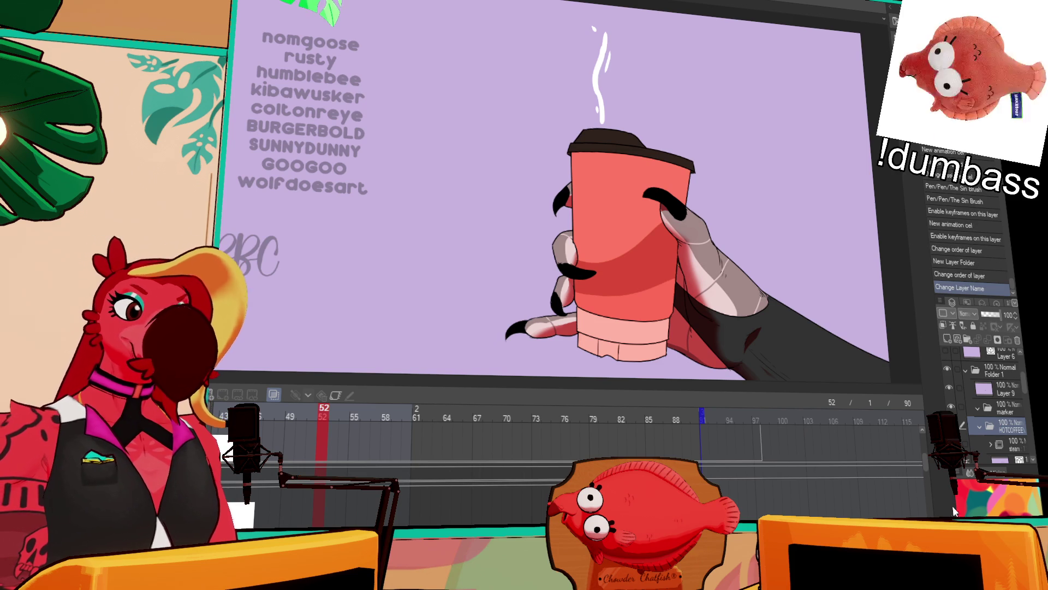
- Toggle HOTCOFFEE and ICEDCOFFEE visibility to compare, leaving the hot cup shown
scroll(977, 395, "down", 2)
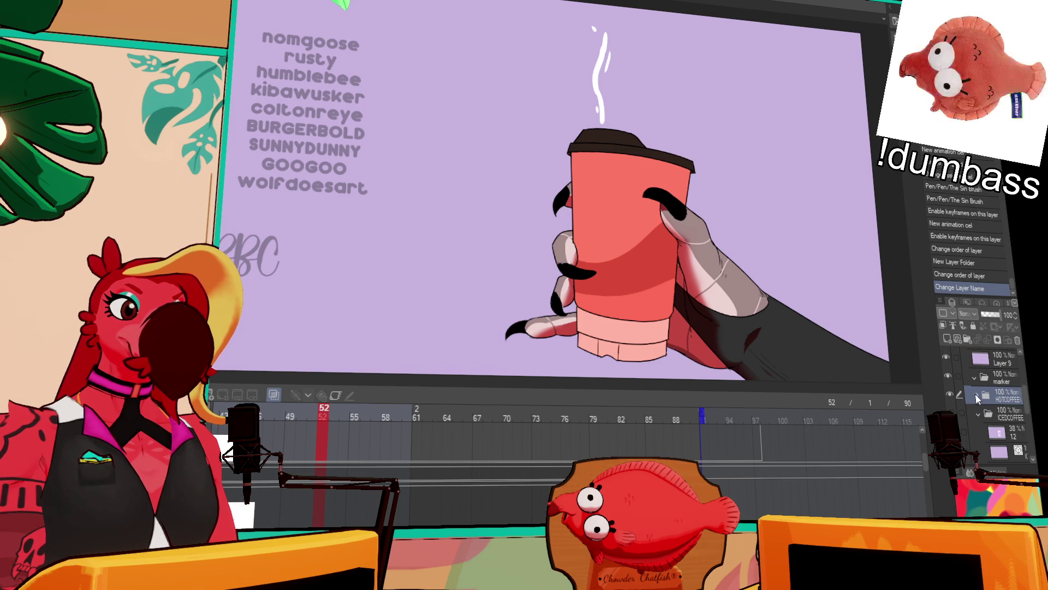
left_click(949, 393)
left_click(950, 412)
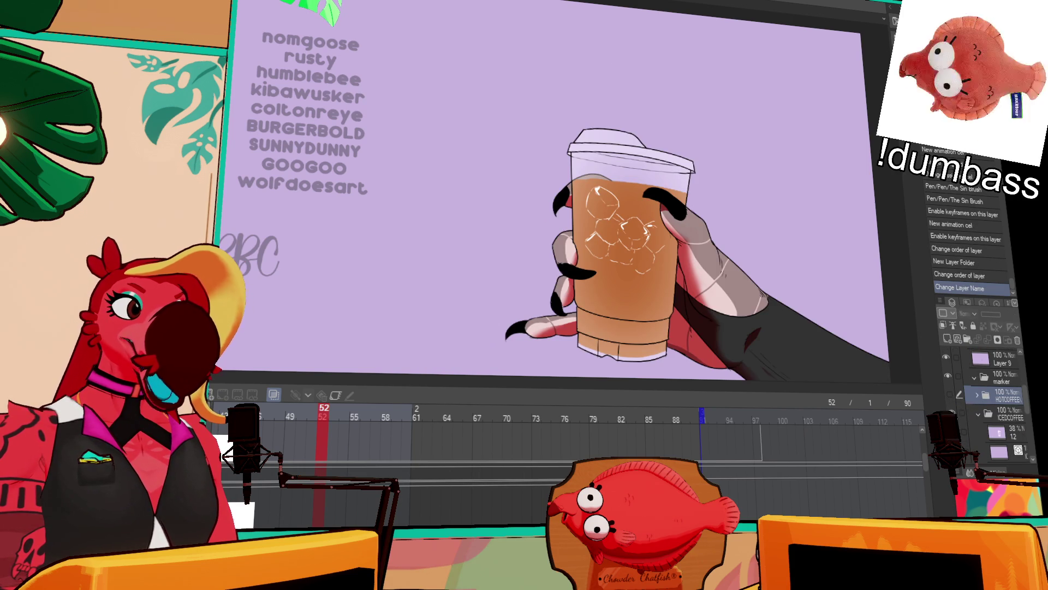
left_click(952, 412)
left_click(952, 396)
left_click(953, 395)
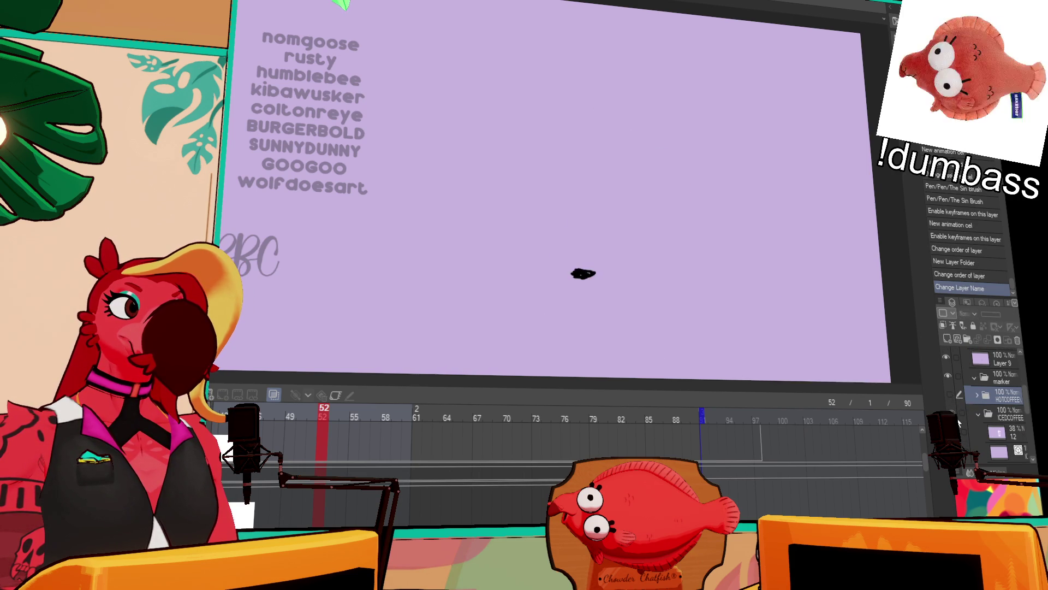
left_click(951, 412)
left_click(952, 412)
left_click(953, 395)
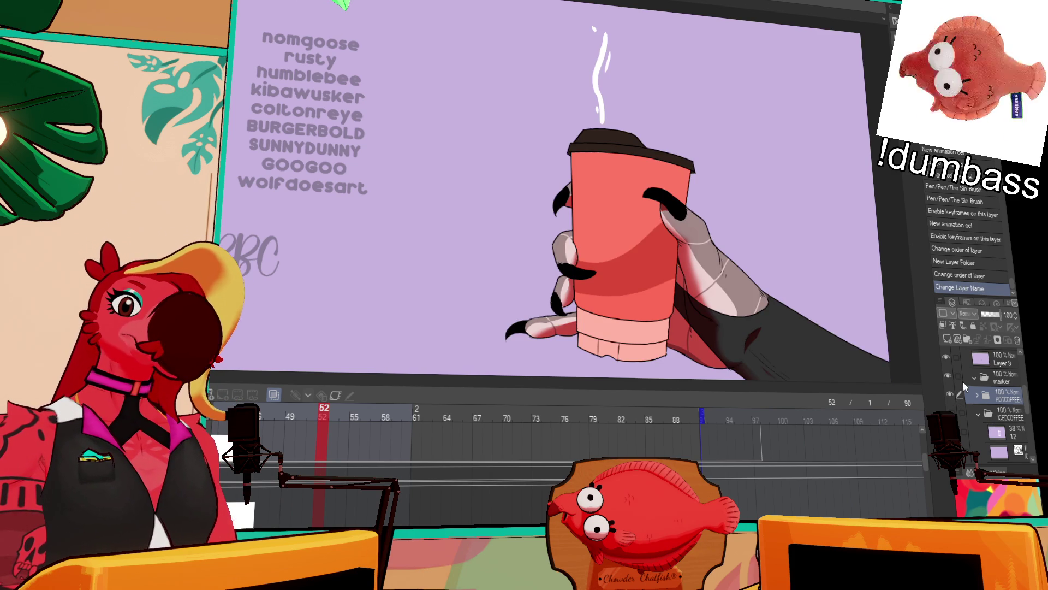
scroll(993, 384, "up", 2)
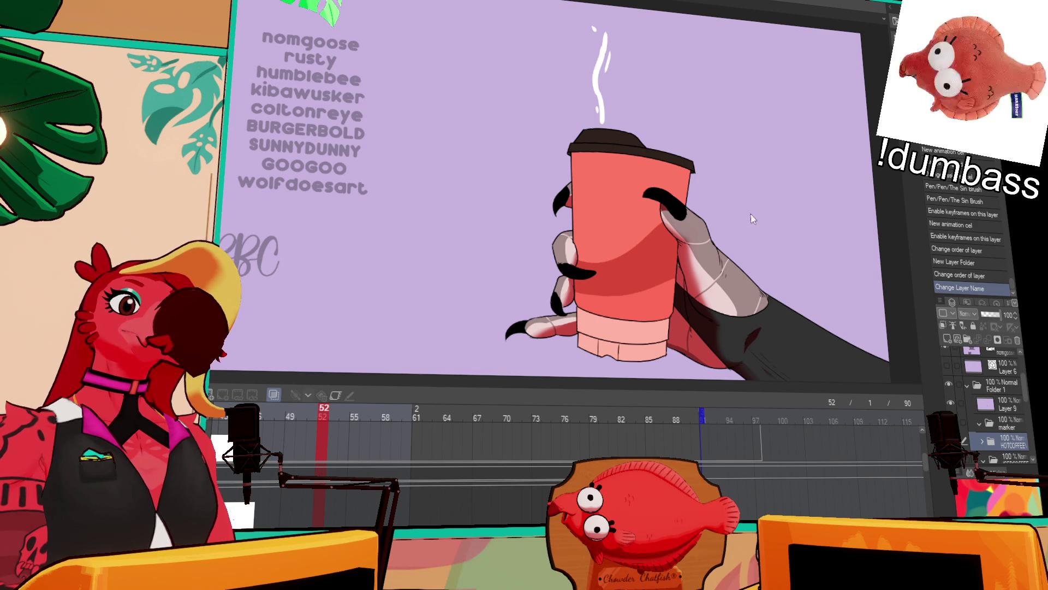
- Switch to the blank lilac canvas and drag a vertical symmetry ruler down its centre
key("ctrl+Tab")
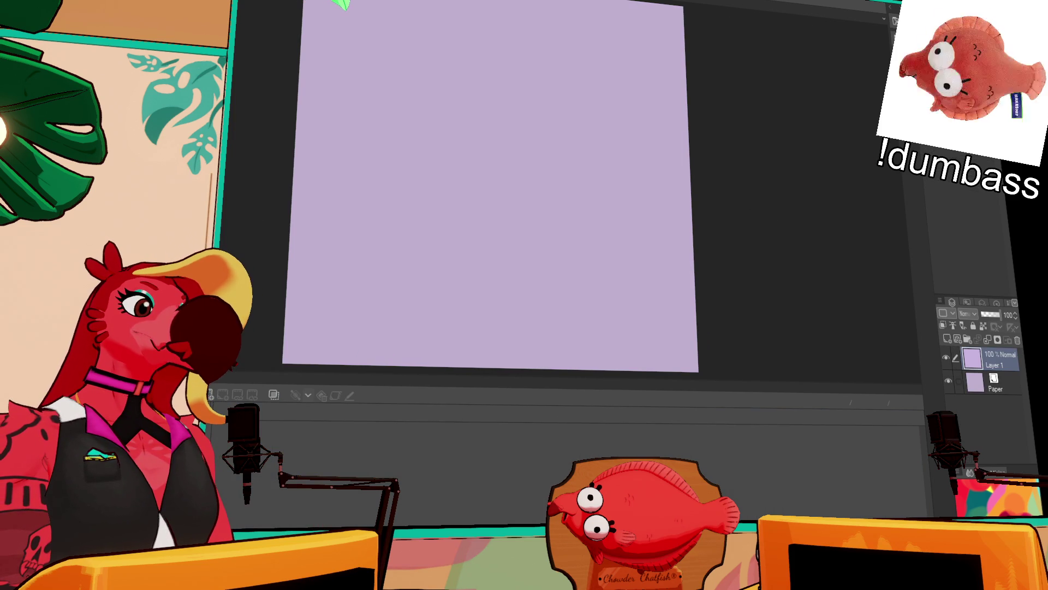
scroll(548, 236, "up", 4)
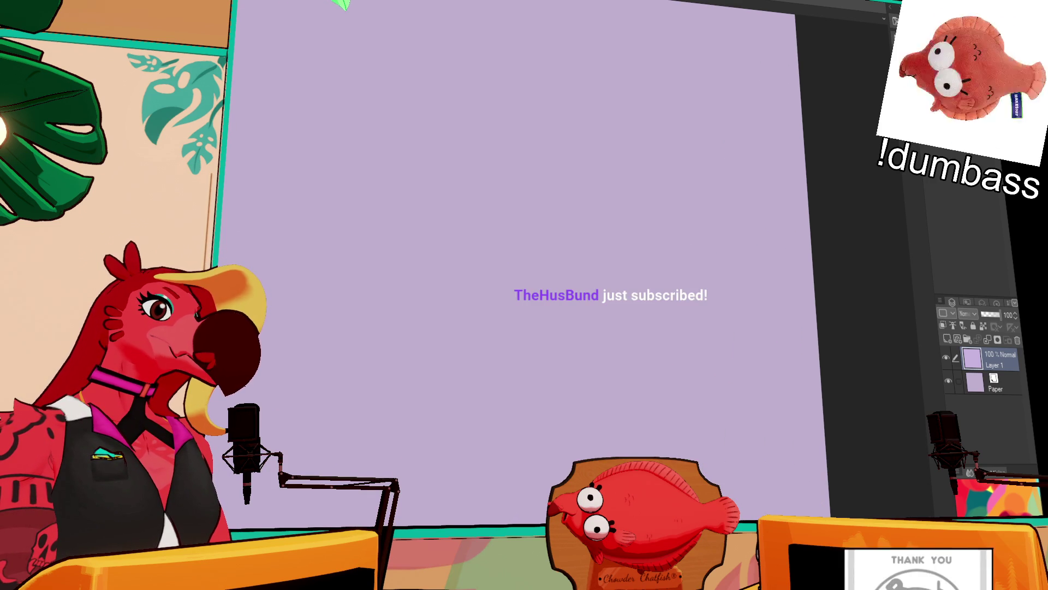
left_click_drag(535, 224, 535, 306)
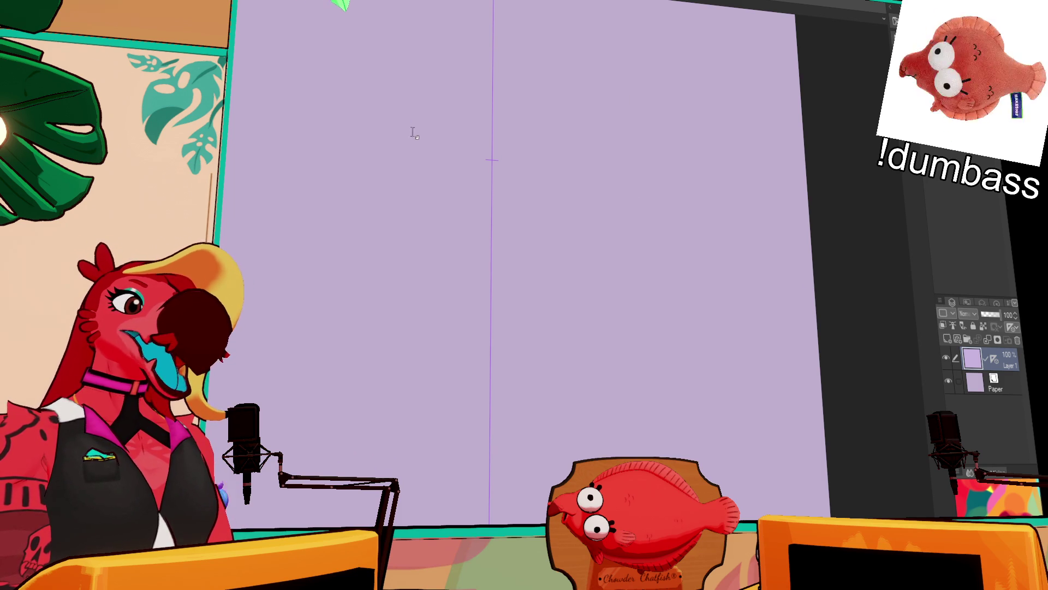
key("ctrl+z")
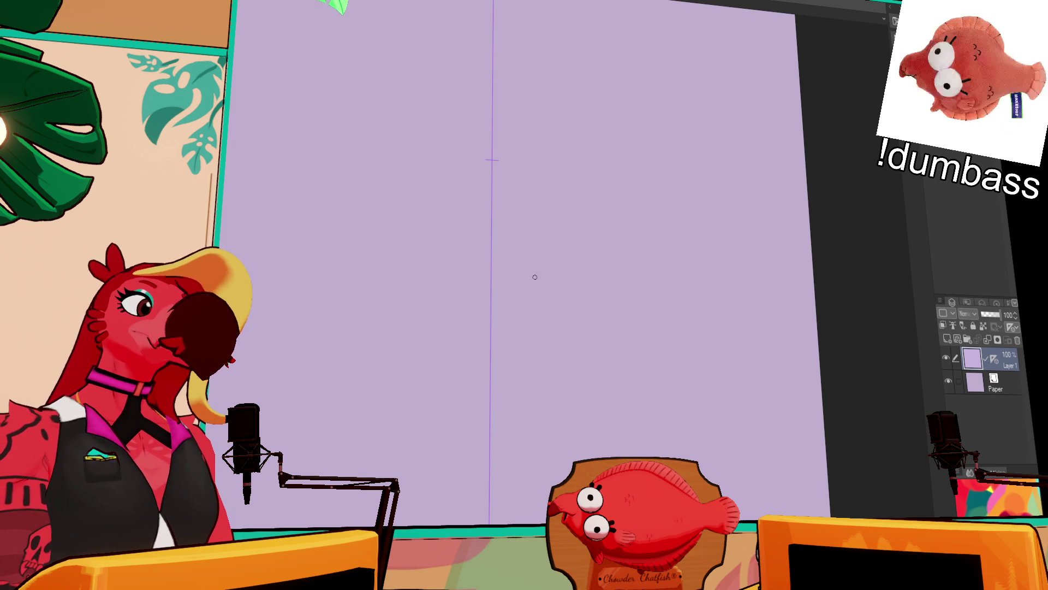
- Try several mirrored strokes near the top of the centre line, undoing each
mouse_move(456, 175)
left_mouse_down()
mouse_move(561, 433)
mouse_move(582, 440)
left_mouse_up()
key("ctrl+z")
mouse_move(579, 142)
left_mouse_down()
mouse_move(665, 212)
mouse_move(611, 137)
left_mouse_up()
left_click_drag(545, 161, 523, 172)
key("ctrl+z")
mouse_move(616, 93)
left_mouse_down()
mouse_move(545, 105)
mouse_move(579, 104)
mouse_move(563, 105)
mouse_move(553, 344)
left_mouse_up()
key("ctrl+z")
- Draw mirrored side lines and a V from the top corners, removing stray marks
left_click_drag(667, 250, 670, 237)
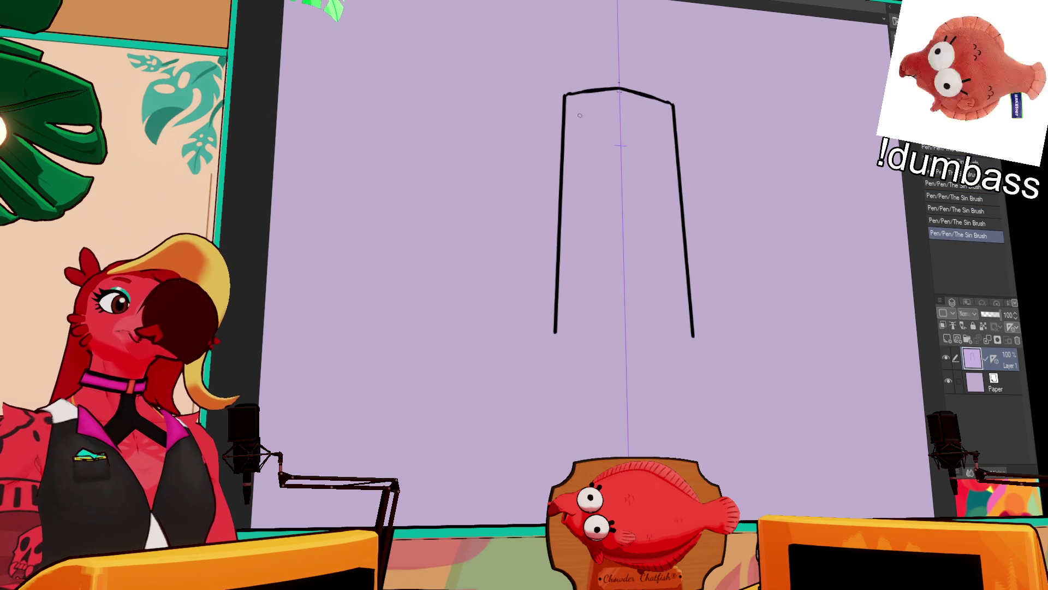
left_click_drag(568, 105, 617, 118)
key("ctrl+z")
key("ctrl+z")
mouse_move(565, 96)
left_mouse_down()
mouse_move(617, 118)
mouse_move(622, 150)
left_mouse_up()
left_click(561, 94)
left_click(565, 102)
left_click_drag(744, 163, 751, 146)
left_click(563, 316)
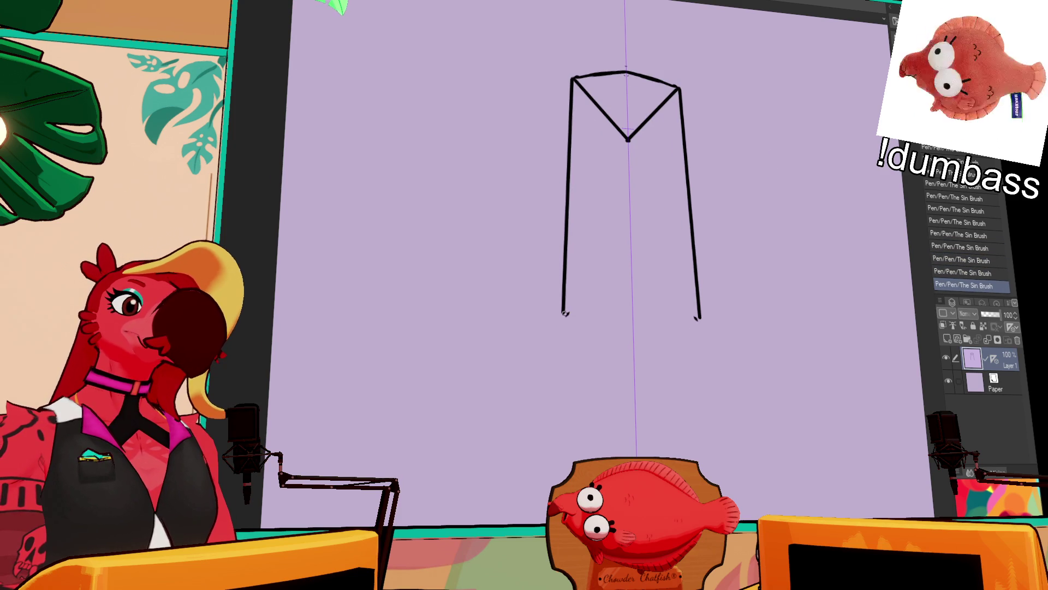
left_click(566, 314)
key("ctrl+z")
key("ctrl+z")
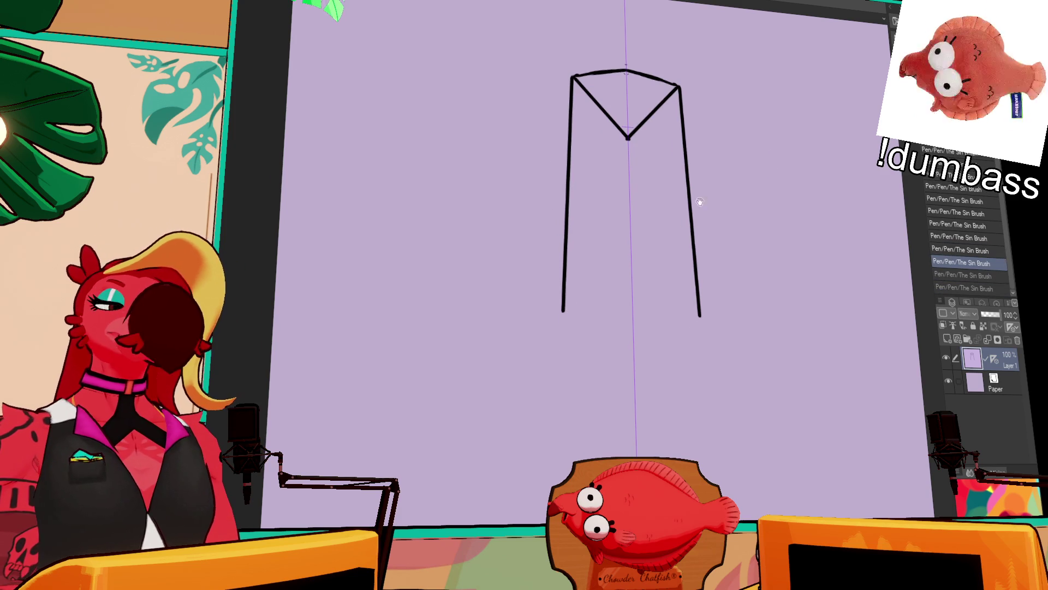
left_click_drag(748, 175, 748, 169)
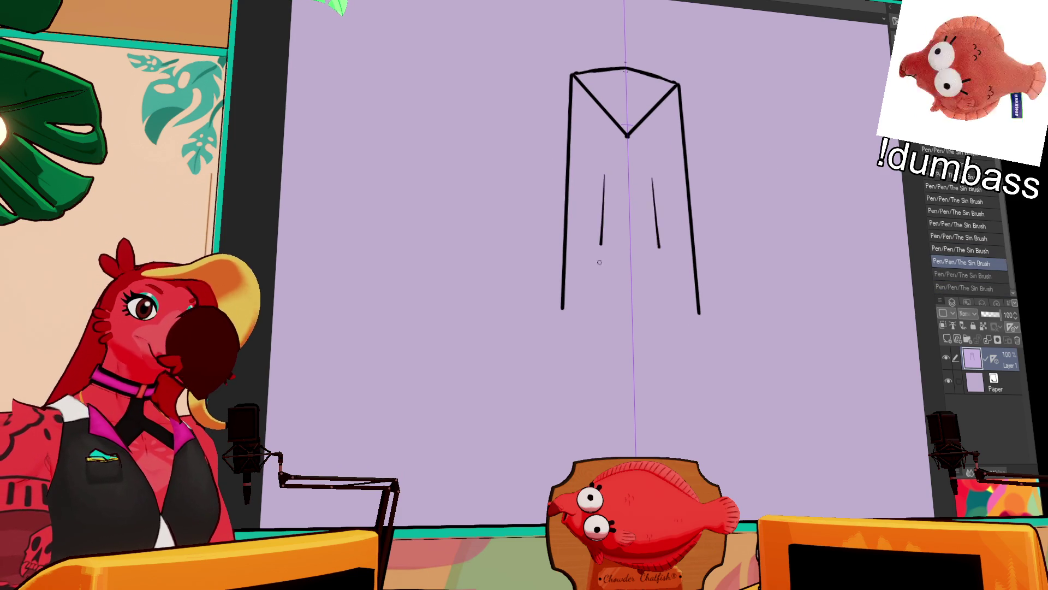
- Draw long mirrored inner lines running from the top edge to the bottom
left_click_drag(605, 175, 600, 265)
left_click_drag(652, 178, 662, 267)
key("ctrl+z")
left_click_drag(605, 135, 599, 285)
key("ctrl+z")
left_click_drag(648, 77, 670, 317)
left_click_drag(604, 71, 594, 315)
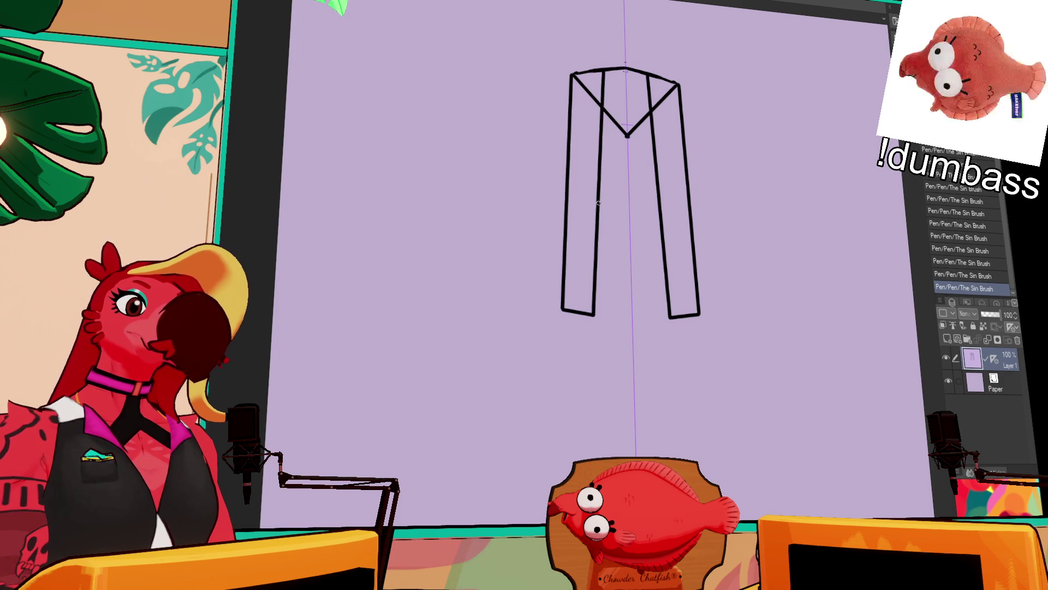
- Add a crossbar joining the inner and outer lines, then undo it
left_click_drag(661, 206, 661, 207)
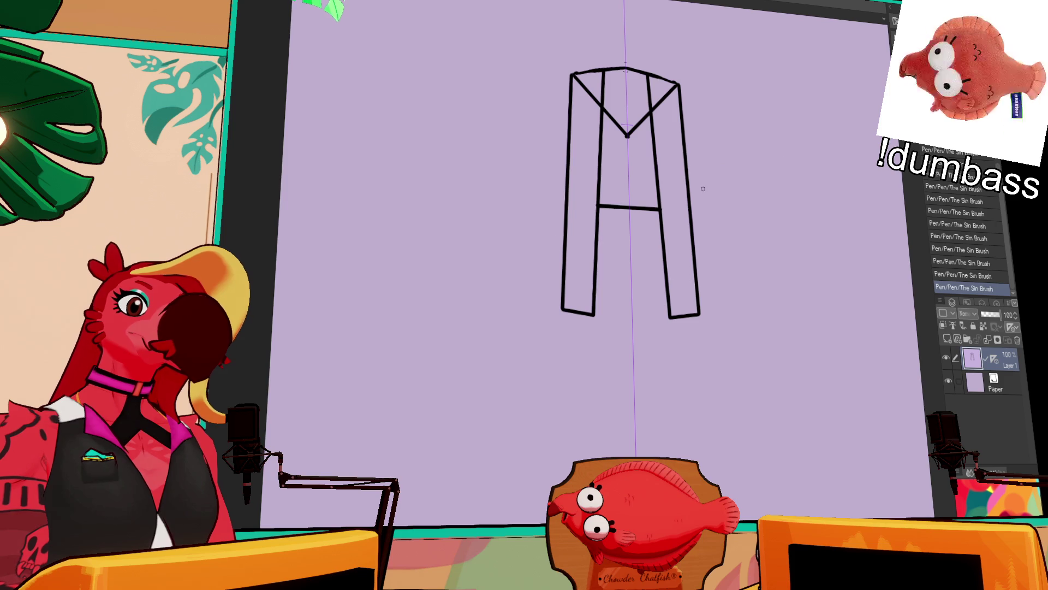
key("ctrl+z")
key("ctrl+z")
key("ctrl+z")
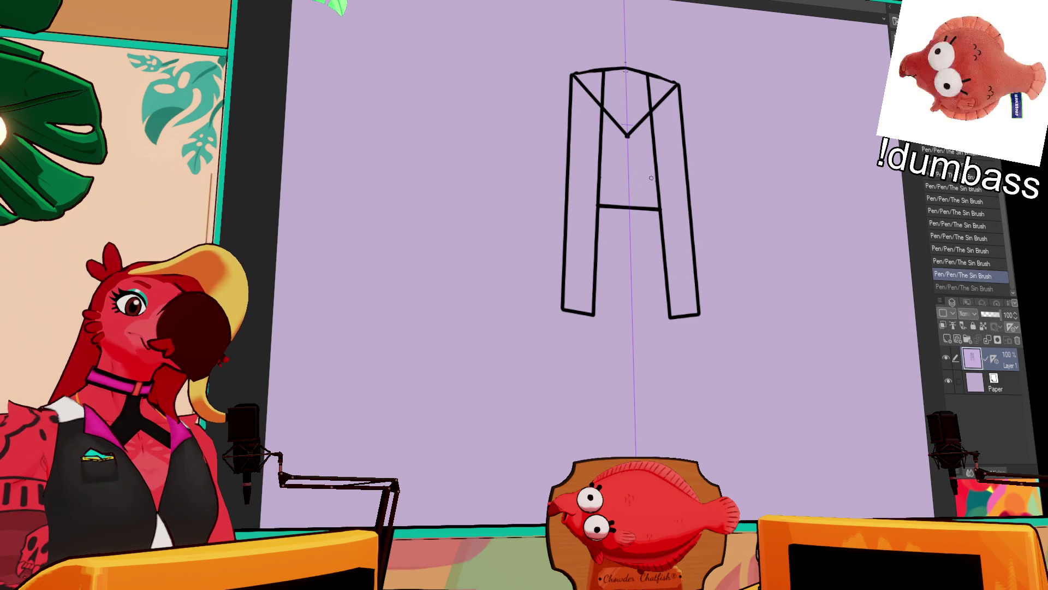
key("ctrl+y")
key("ctrl+y")
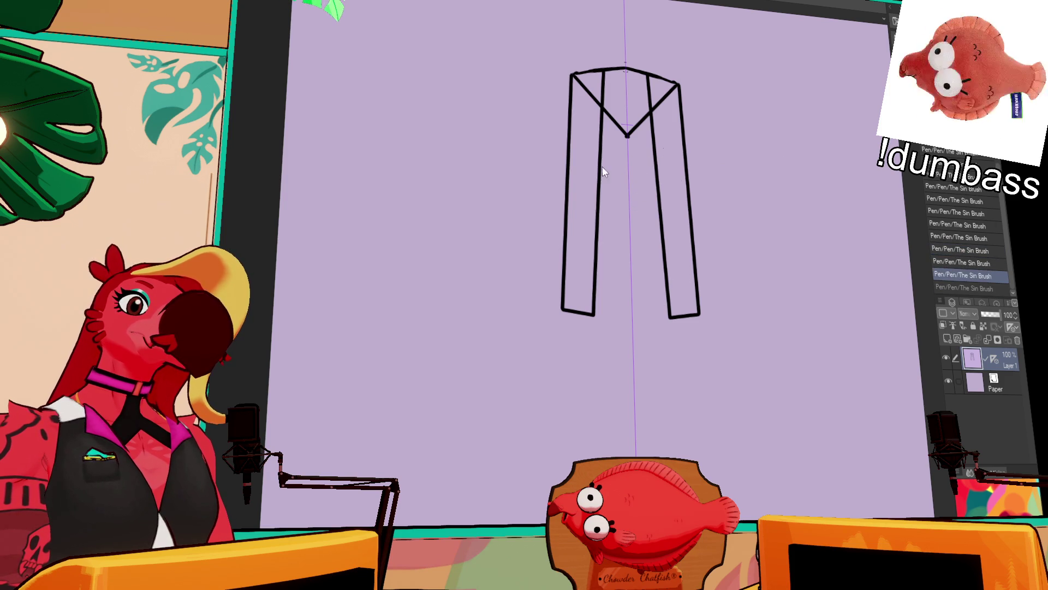
- Draw two stacked chevron strokes across both legs, plus a small mark near the top-right corner
mouse_move(572, 136)
left_mouse_down()
mouse_move(681, 143)
mouse_move(628, 182)
mouse_move(682, 150)
left_mouse_up()
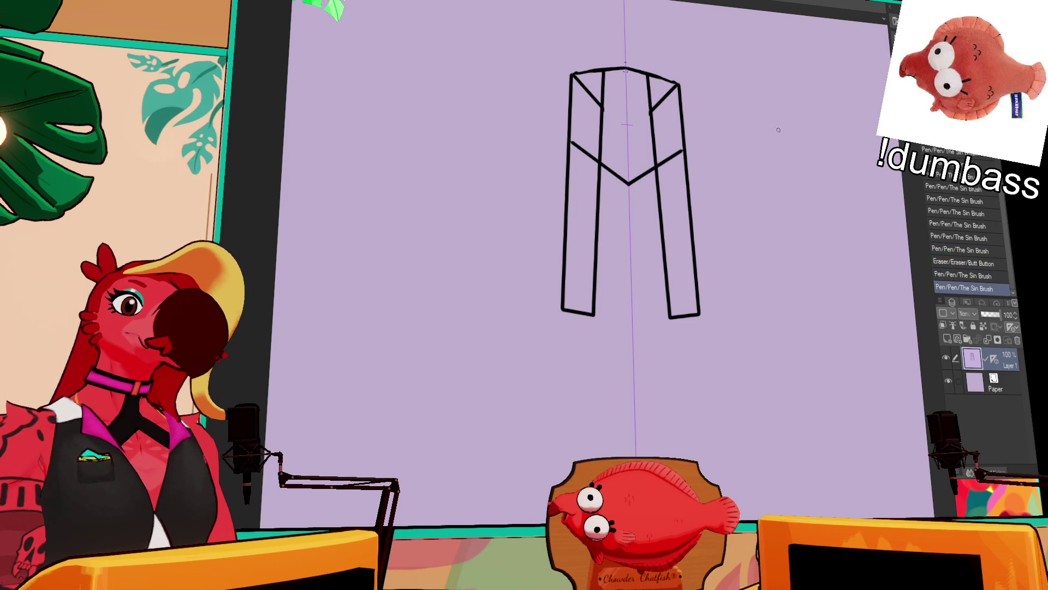
mouse_move(568, 183)
left_mouse_down()
mouse_move(629, 222)
mouse_move(687, 191)
left_mouse_up()
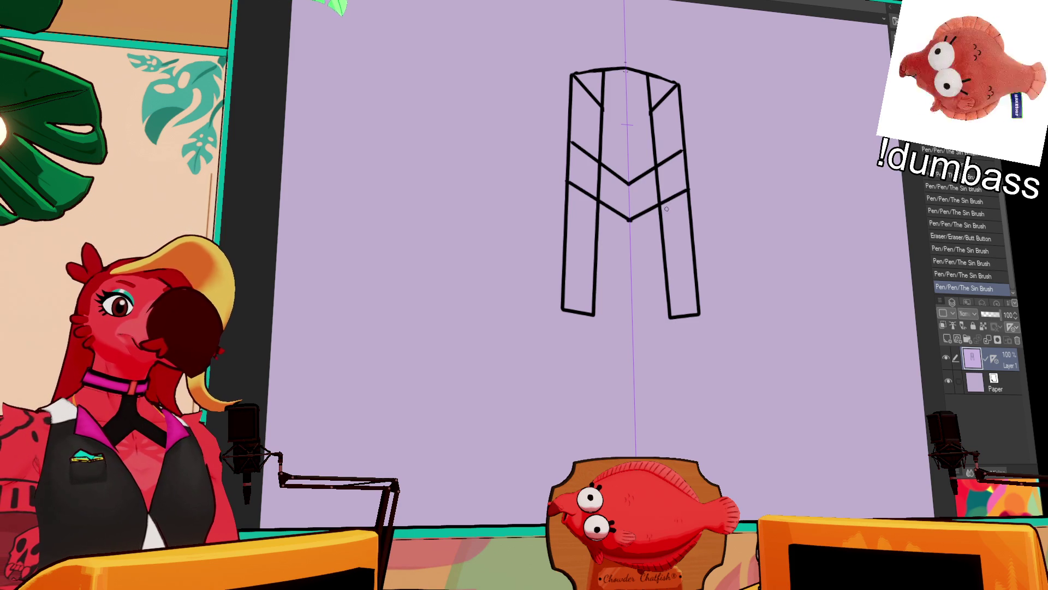
left_click(674, 113)
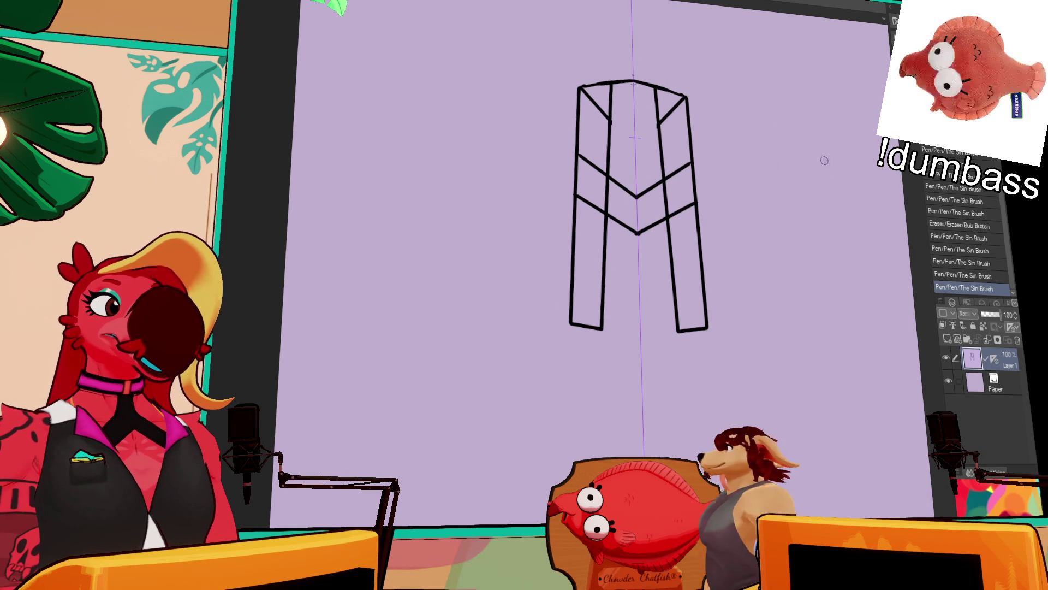
scroll(817, 96, "down", 1)
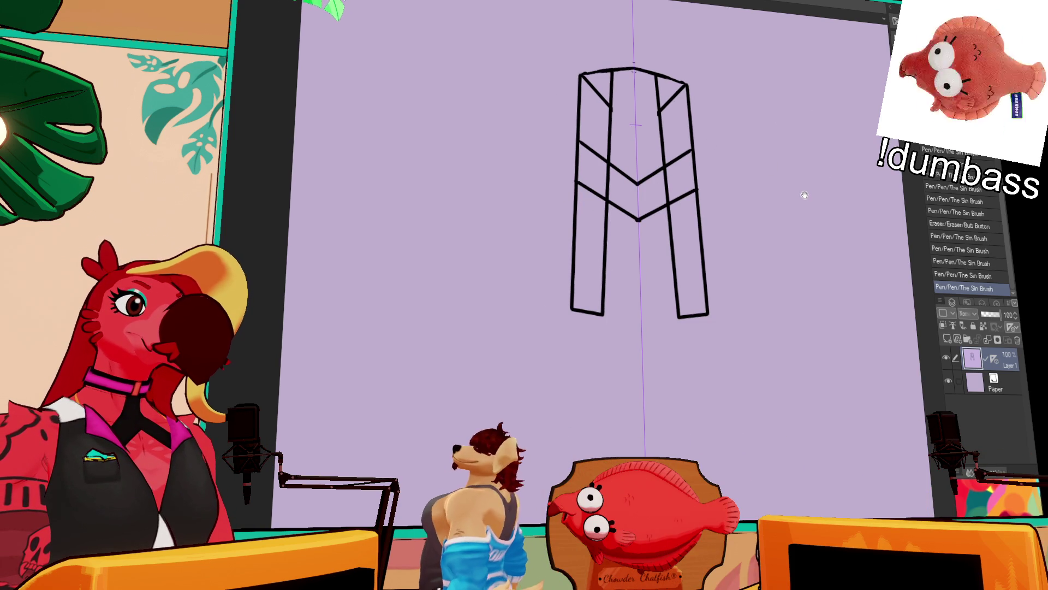
- Erase the top corner diagonals, redraw the top as one peaked line, and clean up stray marks
left_click_drag(605, 97, 583, 76)
left_click_drag(683, 86, 661, 107)
mouse_move(583, 111)
left_mouse_down()
mouse_move(608, 97)
mouse_move(579, 61)
mouse_move(607, 66)
mouse_move(592, 79)
left_mouse_up()
key("ctrl+z")
key("ctrl+z")
key("ctrl+z")
mouse_move(573, 86)
left_mouse_down()
mouse_move(633, 60)
mouse_move(695, 97)
mouse_move(691, 139)
left_mouse_up()
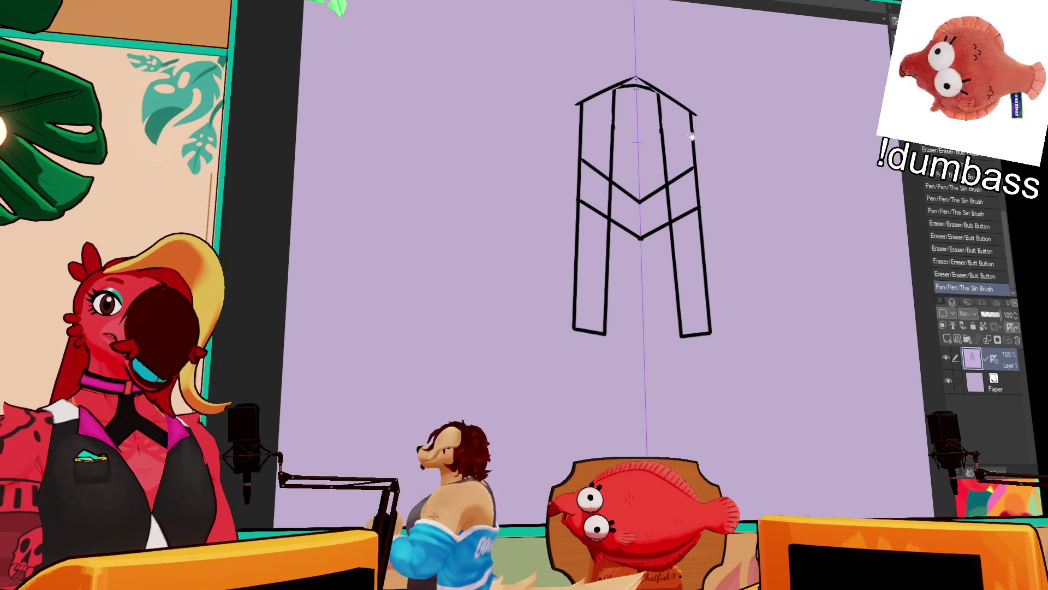
mouse_move(719, 118)
left_mouse_down()
mouse_move(723, 157)
mouse_move(719, 145)
left_mouse_up()
mouse_move(637, 121)
left_mouse_down()
mouse_move(655, 116)
mouse_move(624, 131)
left_mouse_up()
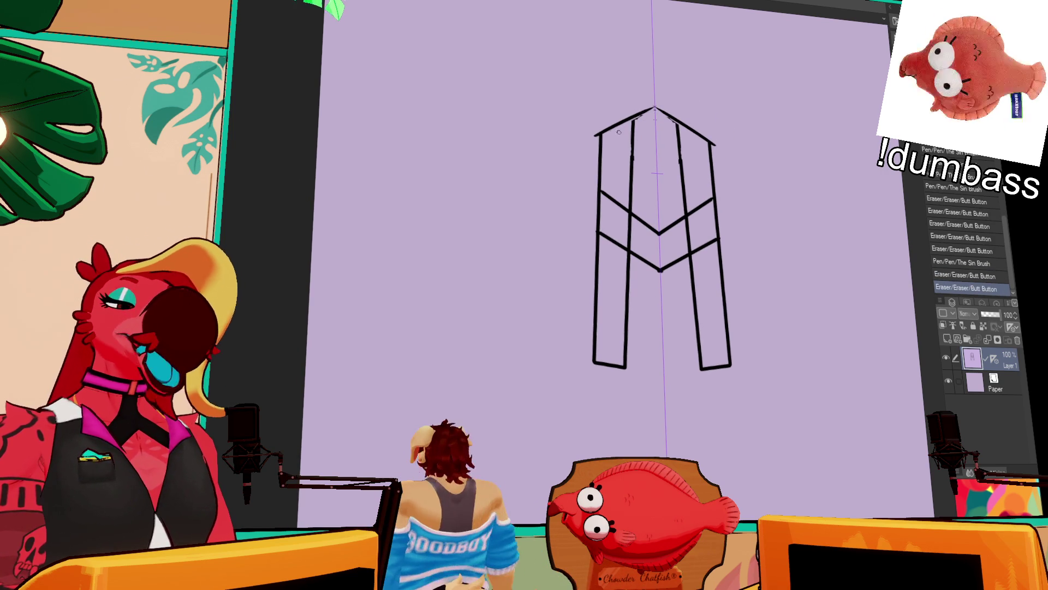
- Redraw the inner vertical lines down each leg, close the leg corners, and retrace the top edges
left_click_drag(832, 154, 834, 148)
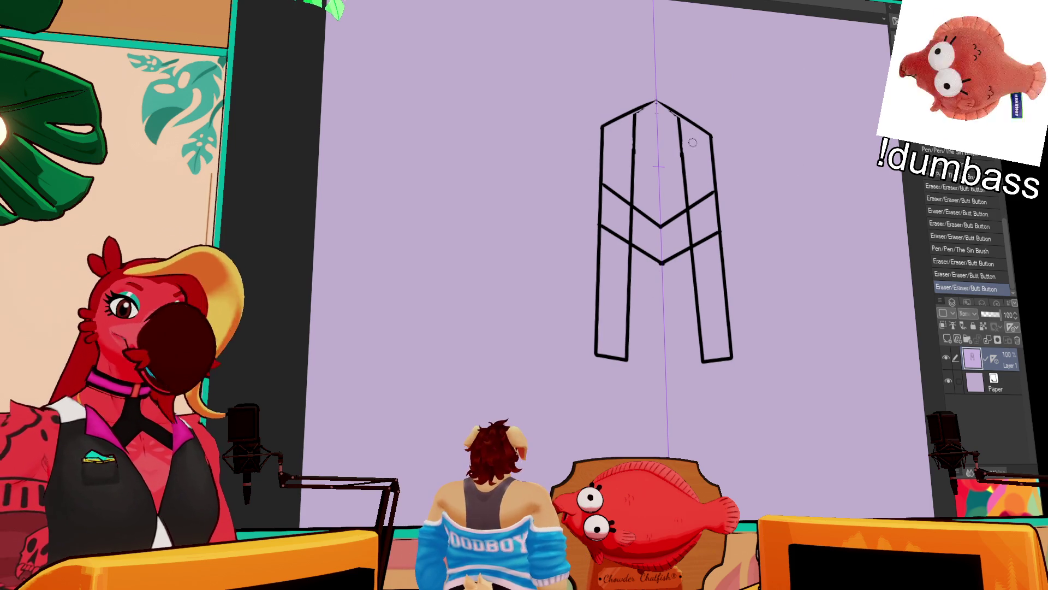
left_click_drag(702, 149, 703, 142)
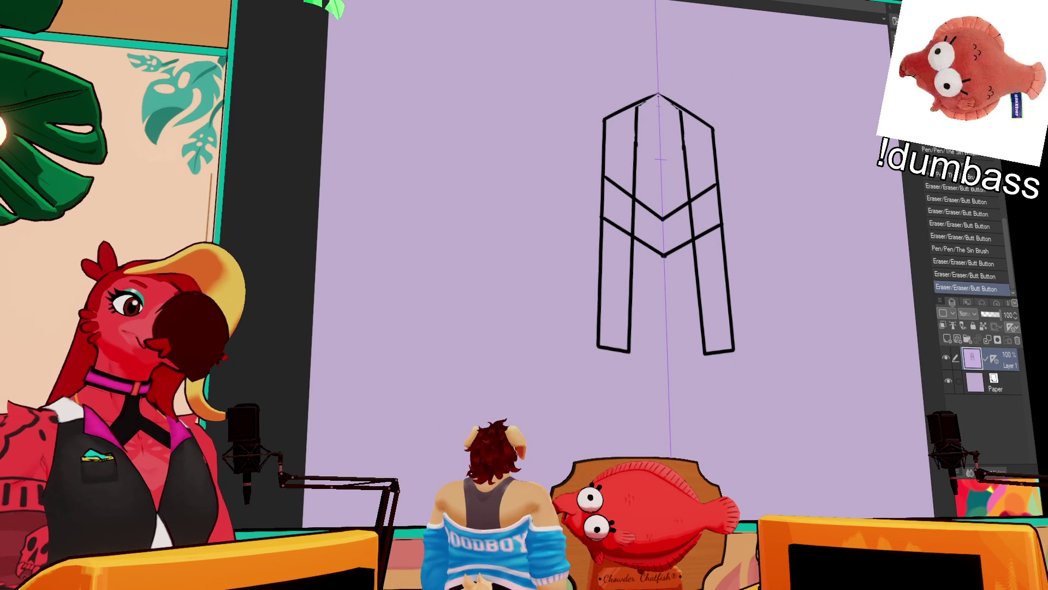
left_click_drag(628, 251, 628, 352)
left_click_drag(641, 123, 637, 353)
left_click_drag(689, 243, 696, 354)
left_click_drag(631, 252, 694, 254)
left_click_drag(692, 218, 634, 214)
left_click_drag(628, 347, 634, 349)
left_click_drag(696, 352, 708, 351)
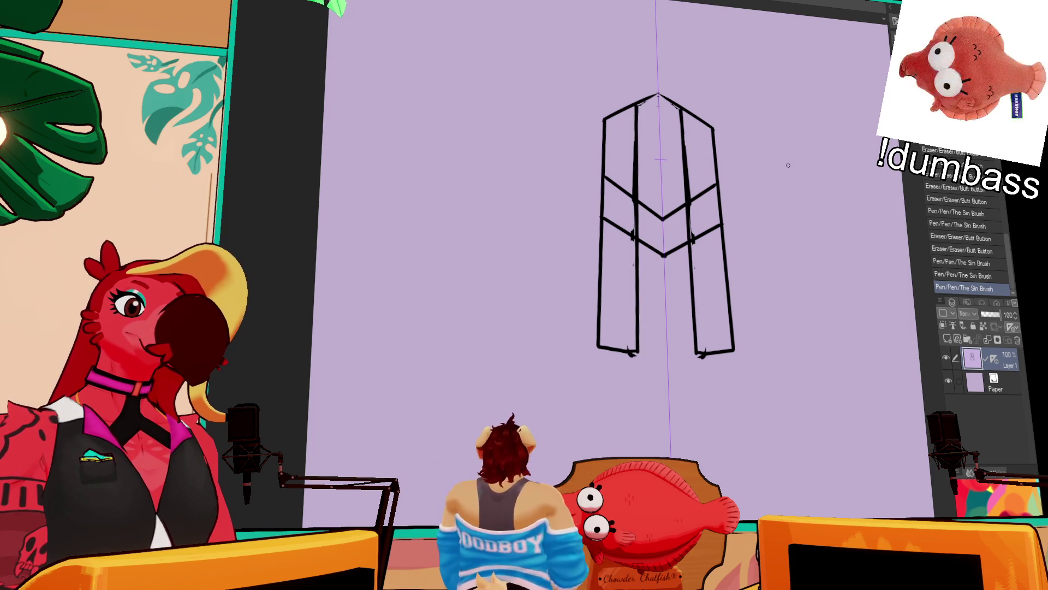
left_click_drag(602, 116, 657, 92)
left_click_drag(657, 91, 713, 127)
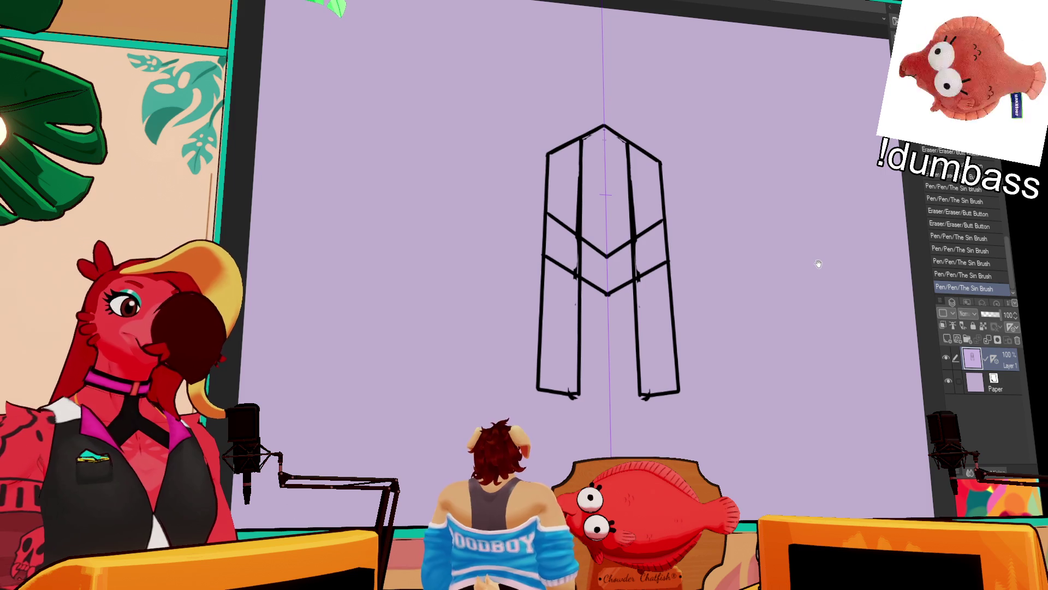
- Erase the inner lines and part of the upper chevron below the peak
left_click_drag(584, 274, 593, 263)
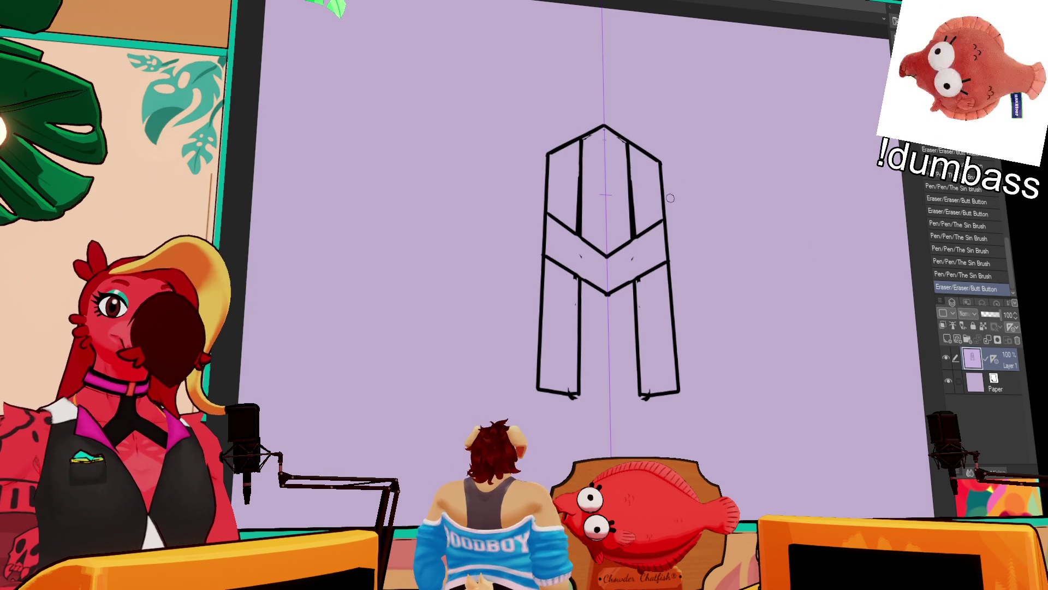
mouse_move(566, 234)
left_mouse_down()
mouse_move(634, 235)
mouse_move(583, 207)
left_mouse_up()
mouse_move(584, 186)
left_mouse_down()
mouse_move(583, 202)
mouse_move(548, 214)
left_mouse_up()
key("ctrl+z")
key("ctrl+z")
key("ctrl+z")
key("ctrl+z")
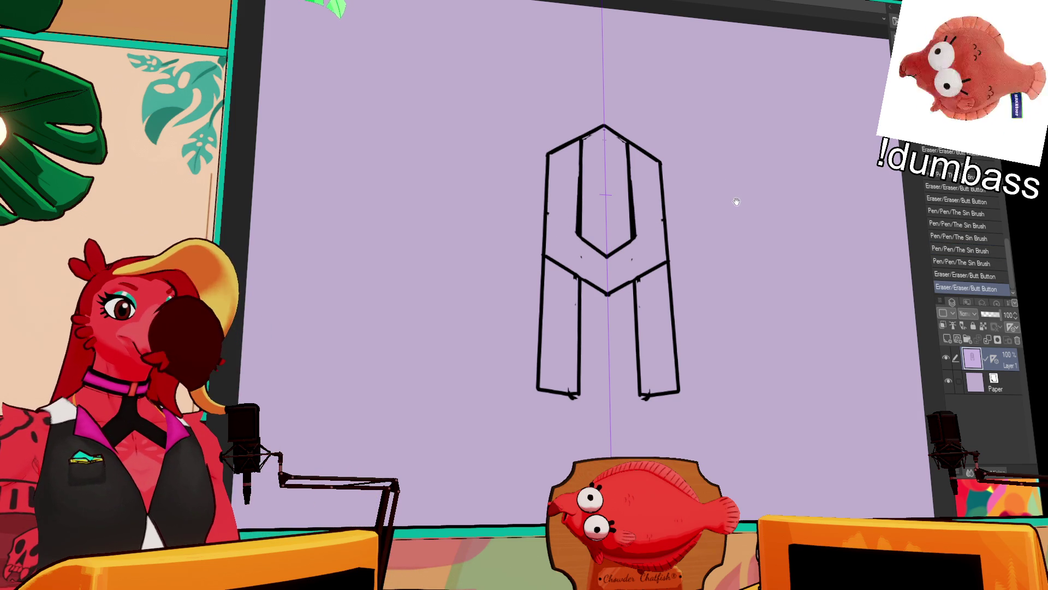
left_click_drag(736, 200, 735, 194)
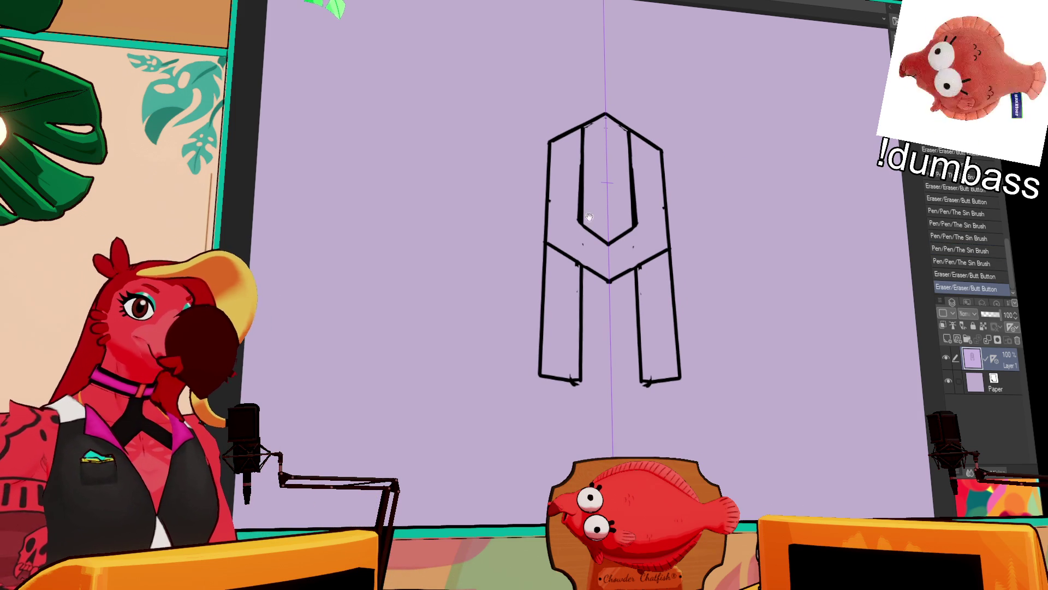
mouse_move(583, 170)
left_mouse_down()
mouse_move(632, 210)
mouse_move(634, 228)
mouse_move(562, 194)
mouse_move(664, 195)
left_mouse_up()
key("ctrl+z")
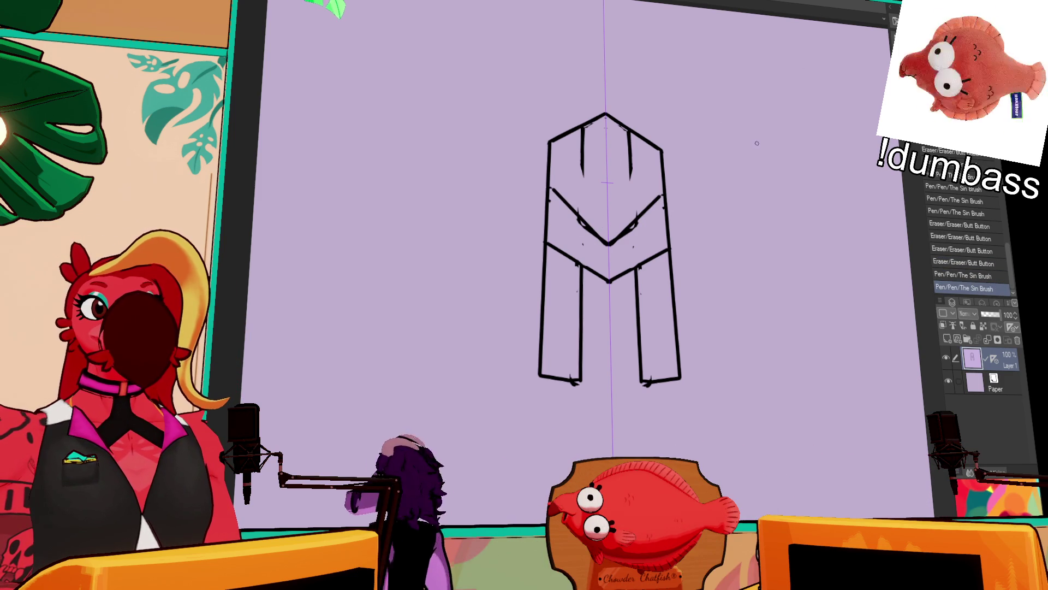
- Clean stray marks around the V and ink thin diagonal strokes on each side inside the top
scroll(748, 164, "up", 1)
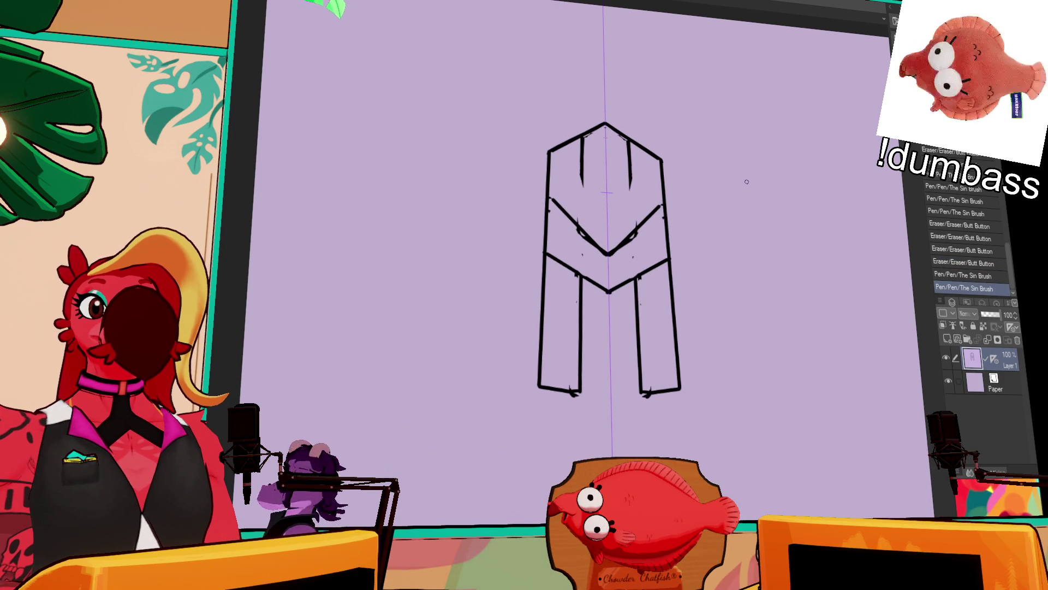
scroll(747, 183, "up", 1)
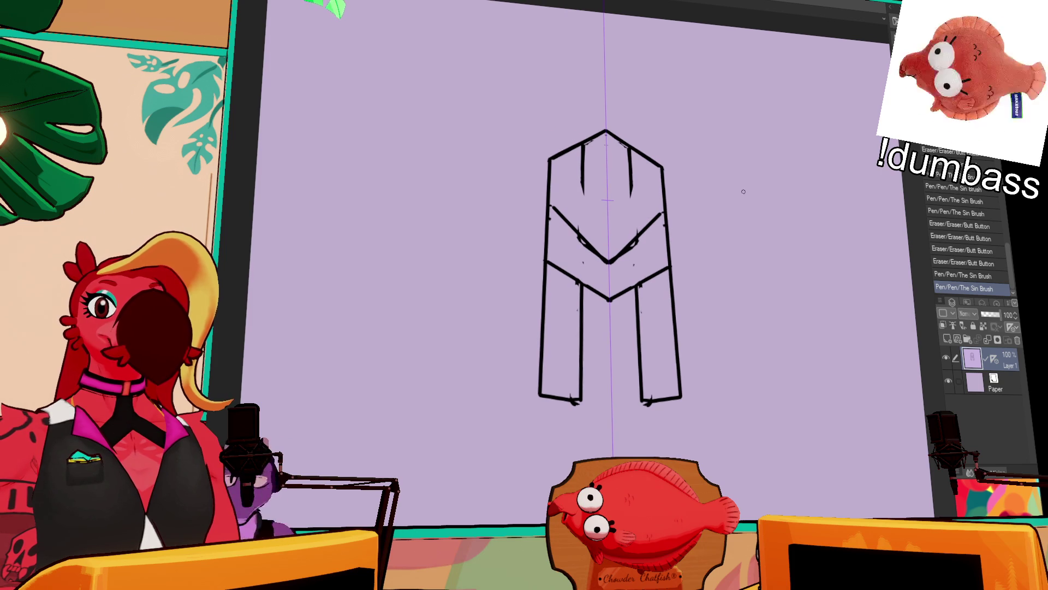
mouse_move(628, 239)
left_mouse_down()
mouse_move(636, 244)
mouse_move(592, 254)
mouse_move(655, 227)
mouse_move(615, 265)
left_mouse_up()
left_click_drag(575, 195, 593, 230)
key("p")
left_click_drag(644, 215, 650, 229)
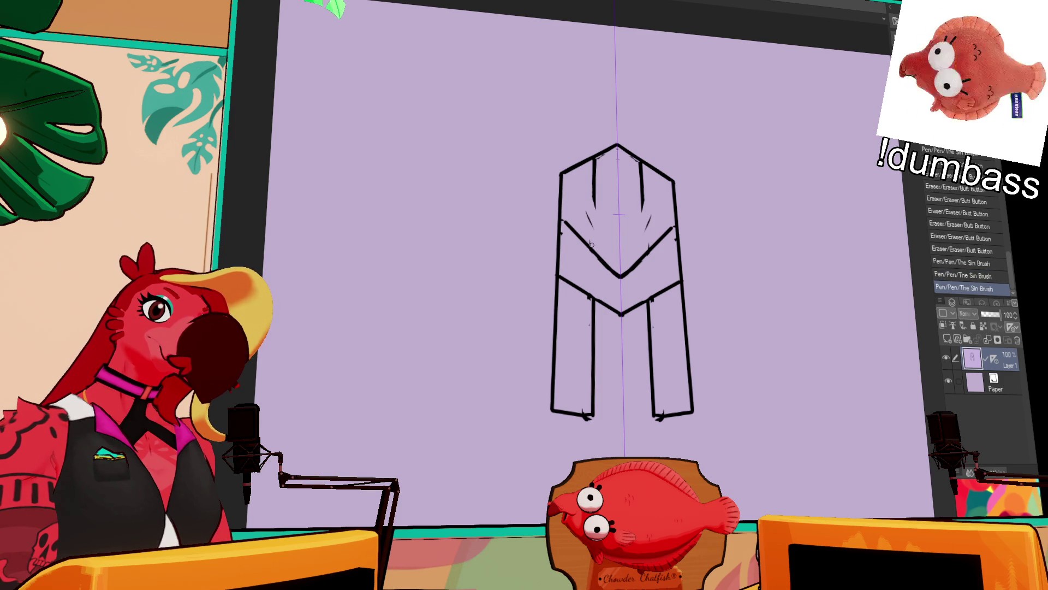
left_click_drag(673, 184, 645, 252)
left_click_drag(595, 252, 560, 174)
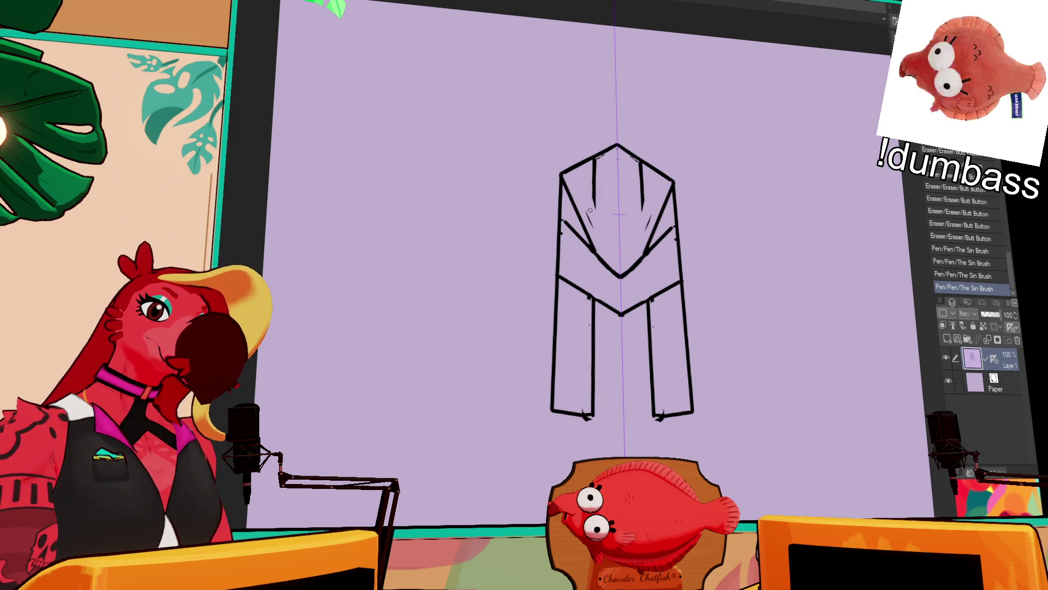
left_click_drag(663, 216, 661, 227)
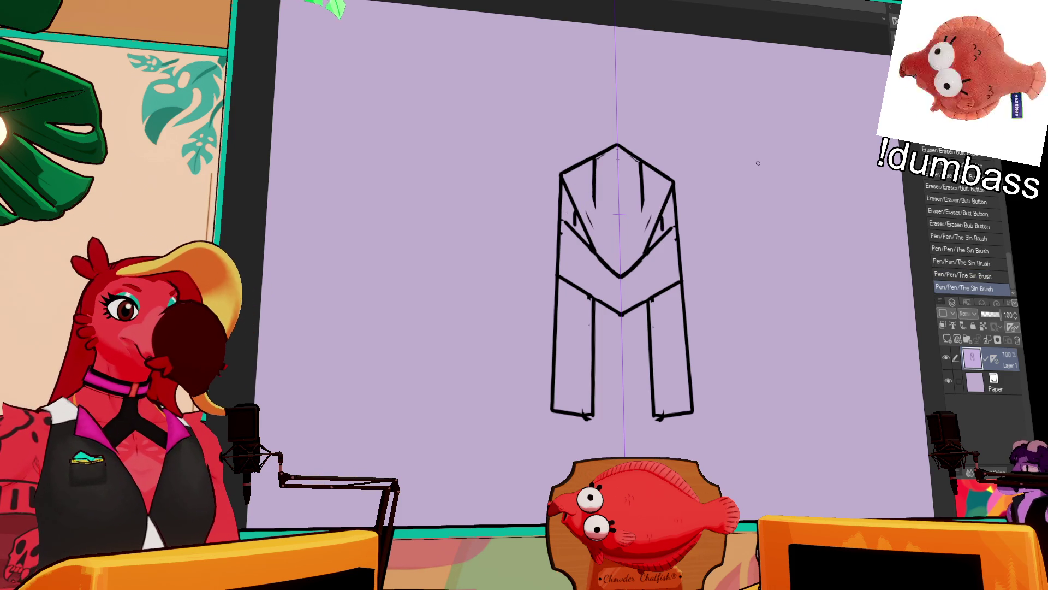
left_click_drag(816, 160, 806, 153)
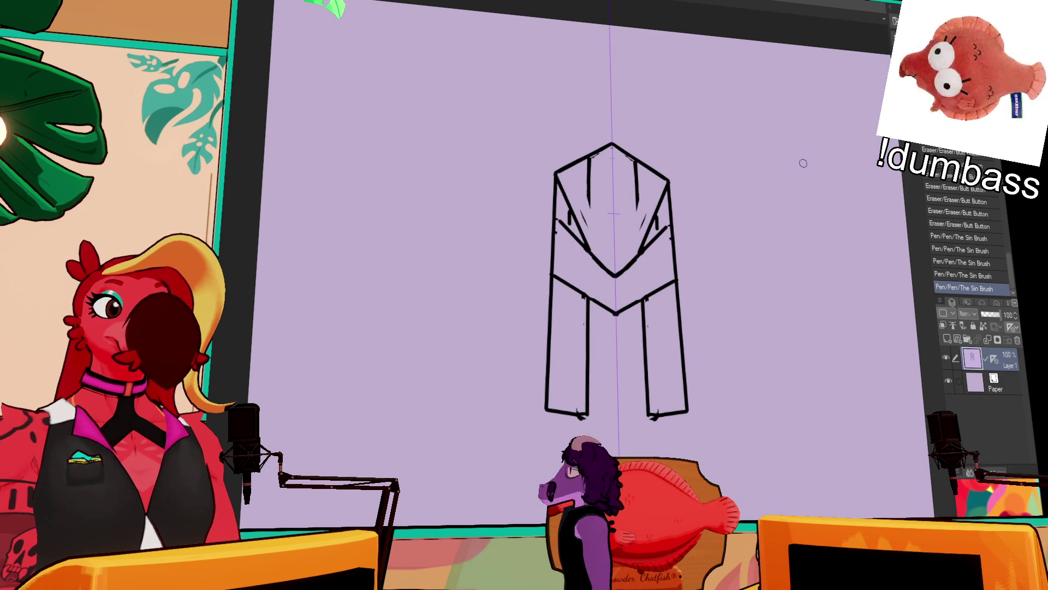
- Try inner vertical lines on both sides, then erase their upper parts
left_click_drag(589, 158, 590, 250)
left_click_drag(638, 158, 640, 246)
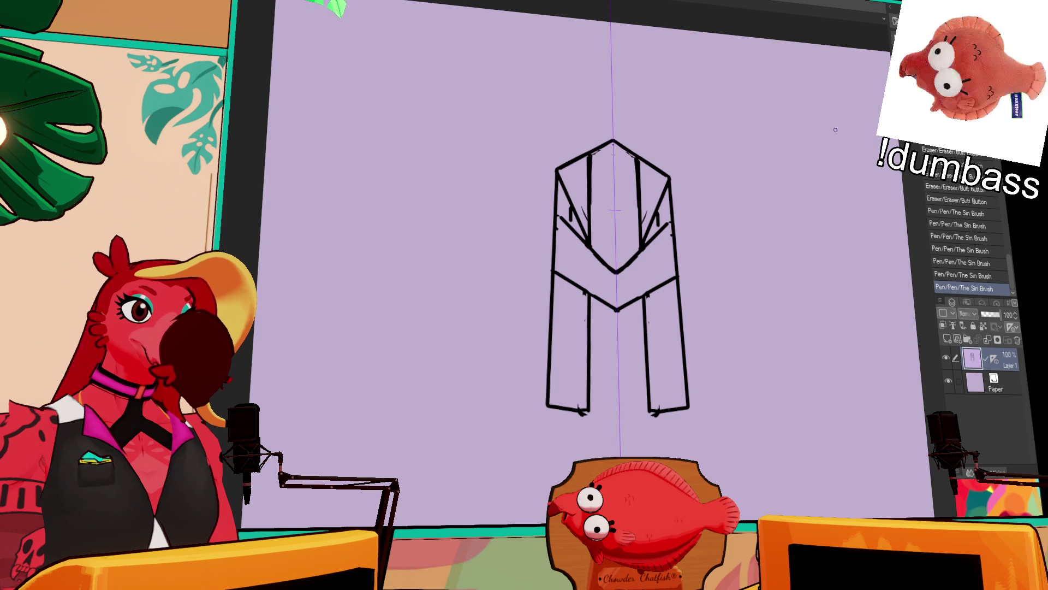
mouse_move(578, 234)
left_mouse_down()
mouse_move(638, 208)
mouse_move(636, 158)
left_mouse_up()
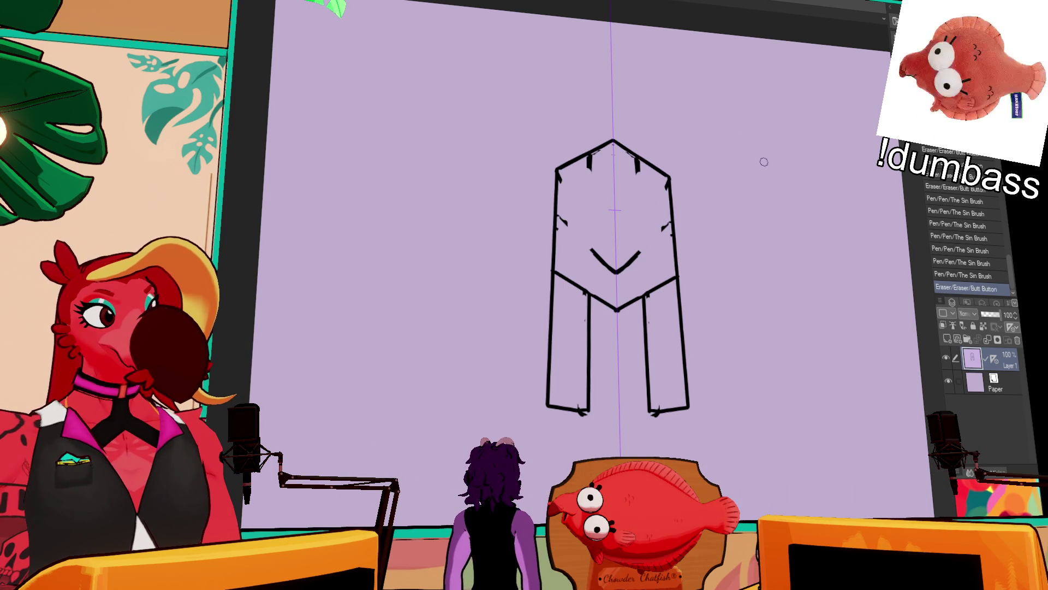
mouse_move(587, 173)
left_mouse_down()
mouse_move(590, 158)
mouse_move(637, 164)
left_mouse_up()
left_click_drag(587, 246, 616, 271)
left_click_drag(587, 156, 588, 246)
left_click_drag(640, 159, 644, 247)
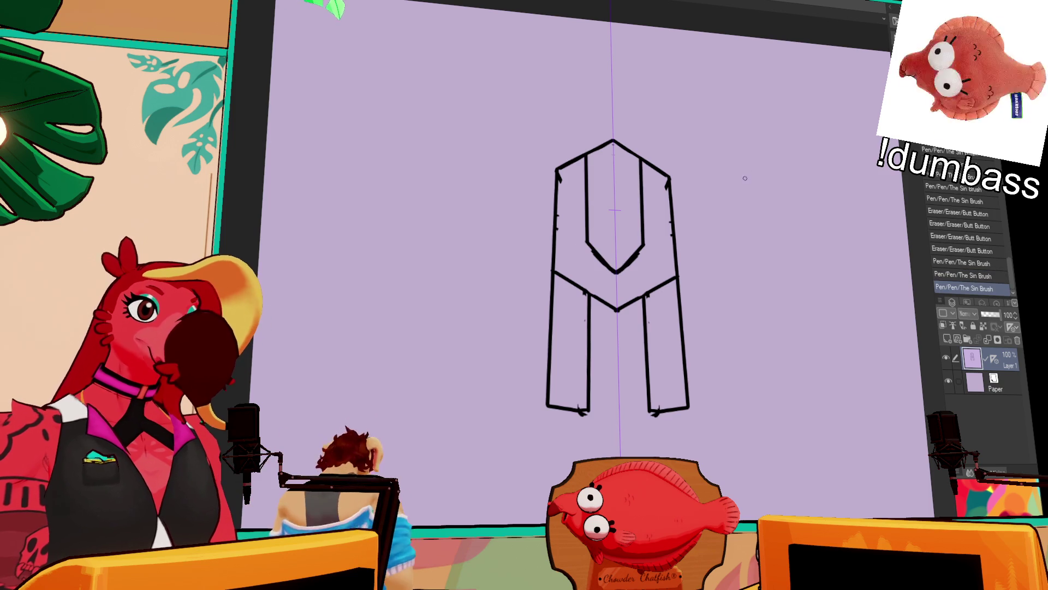
key("ctrl+z")
key("ctrl+z")
left_click_drag(575, 203, 588, 248)
- Add curved strokes beside the central V and erase the lower V across the legs
left_click_drag(653, 208, 645, 248)
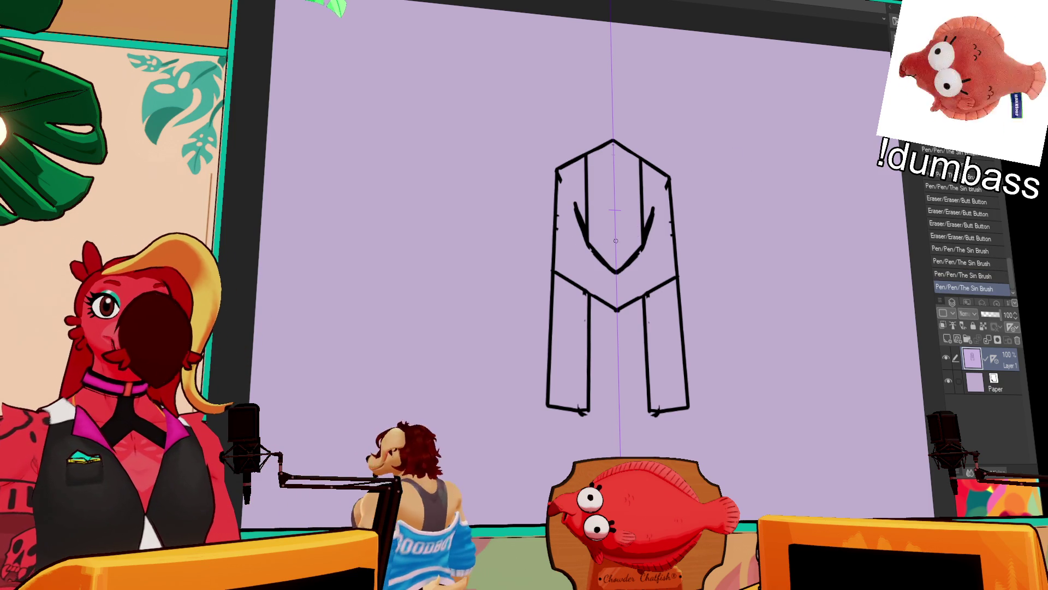
left_click_drag(676, 280, 617, 310)
mouse_move(616, 309)
left_mouse_down()
mouse_move(555, 273)
mouse_move(616, 334)
left_mouse_up()
mouse_move(676, 263)
left_mouse_down()
mouse_move(620, 336)
mouse_move(620, 314)
mouse_move(628, 328)
left_mouse_up()
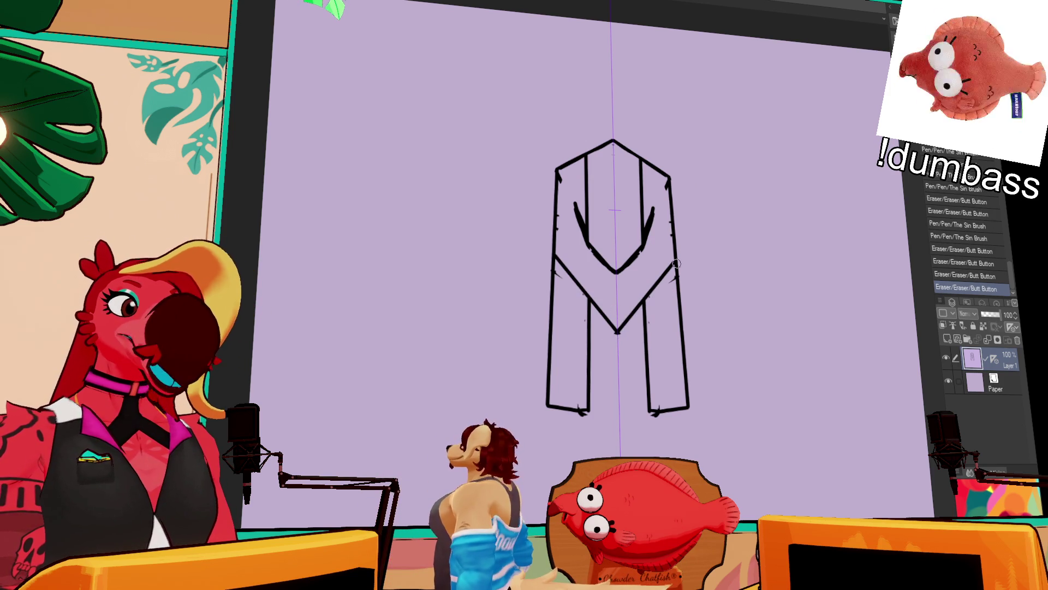
- Erase the M's inner curved strokes and the middle of both V arms
scroll(767, 204, "down", 1)
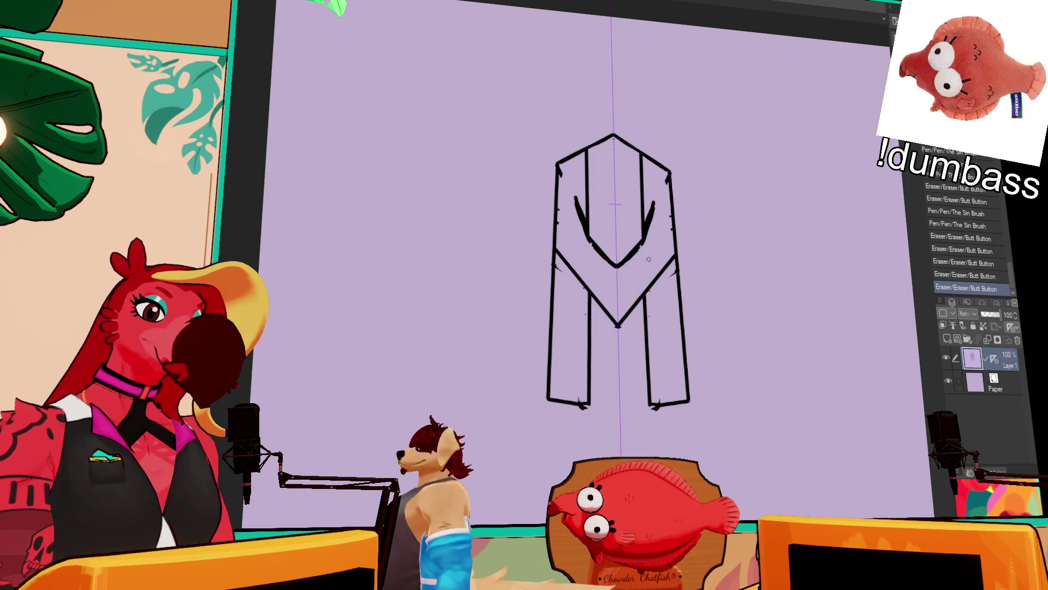
scroll(713, 234, "down", 1)
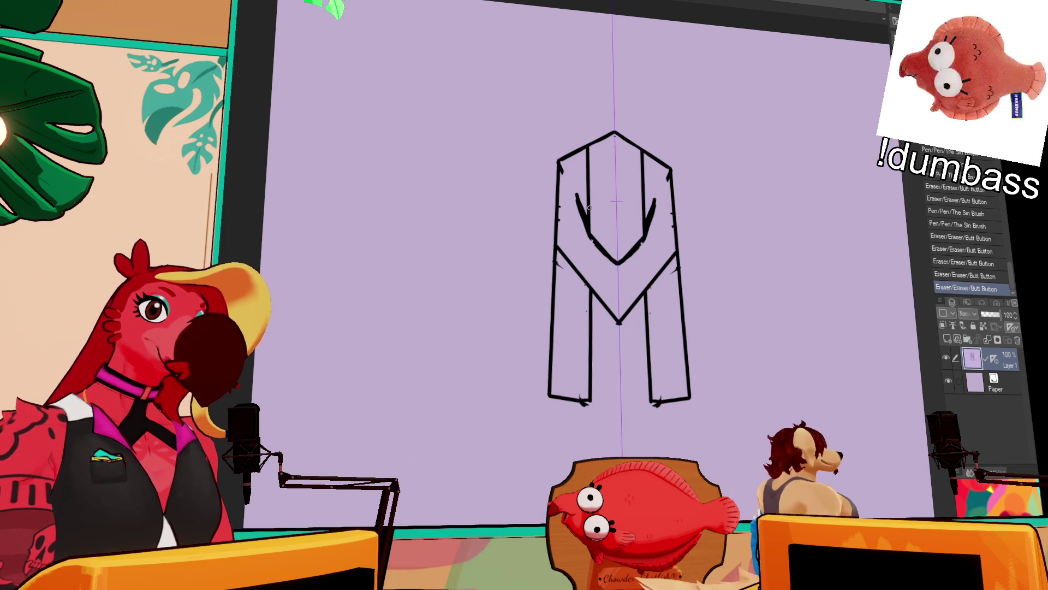
mouse_move(591, 209)
left_mouse_down()
mouse_move(579, 218)
mouse_move(571, 192)
mouse_move(589, 255)
left_mouse_up()
mouse_move(593, 201)
left_mouse_down()
mouse_move(591, 239)
mouse_move(657, 218)
left_mouse_up()
key("ctrl+z")
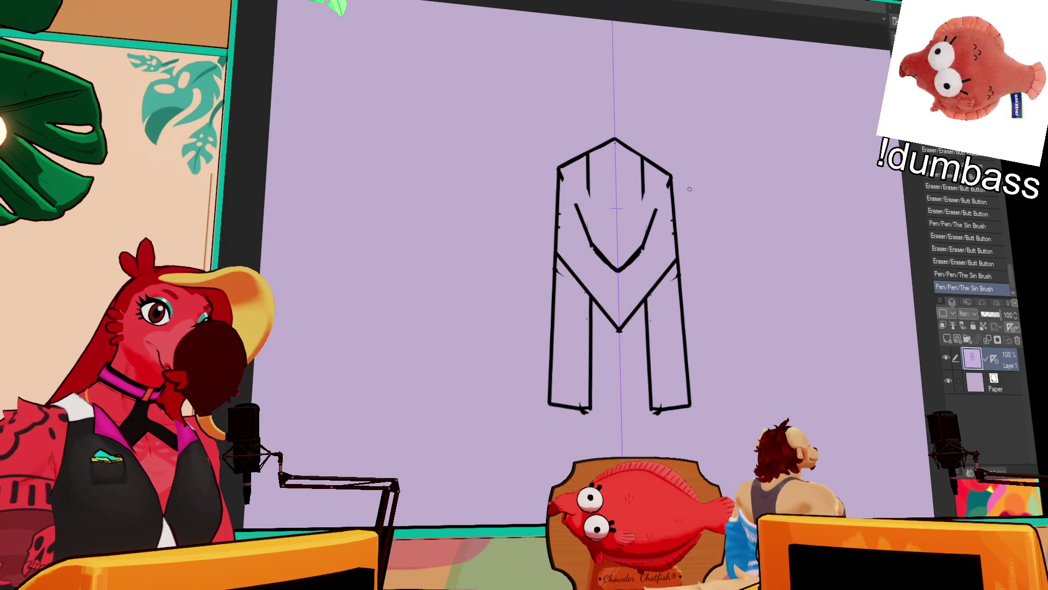
mouse_move(591, 246)
left_mouse_down()
mouse_move(630, 258)
mouse_move(601, 253)
left_mouse_up()
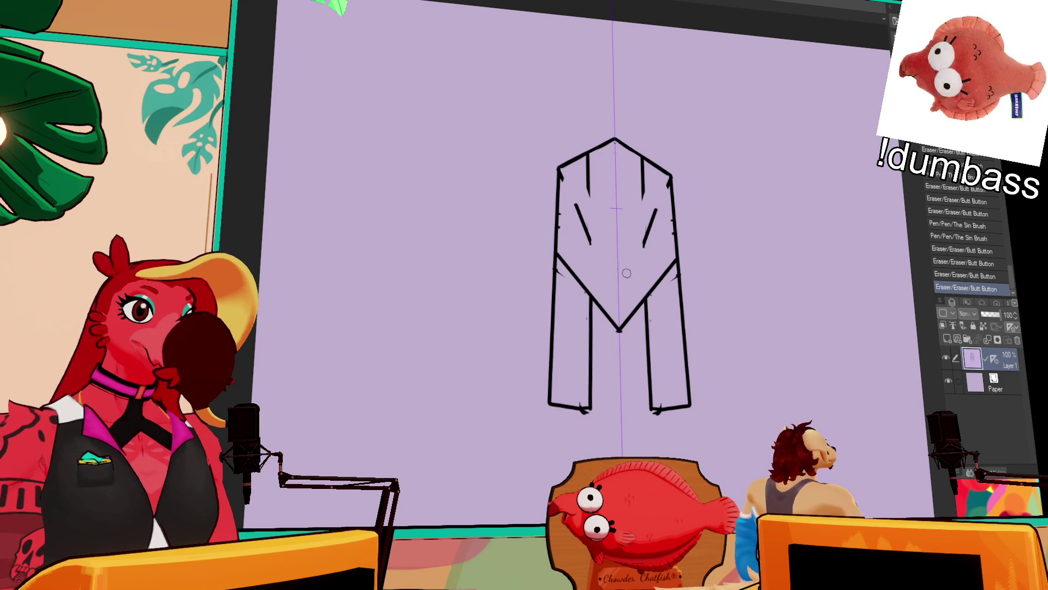
- Draw two thick slanted inner diagonal strokes as the eyes
left_click_drag(656, 220, 642, 250)
left_click_drag(577, 215, 591, 249)
mouse_move(655, 221)
left_mouse_down()
mouse_move(642, 251)
mouse_move(586, 233)
mouse_move(597, 257)
mouse_move(638, 259)
left_mouse_up()
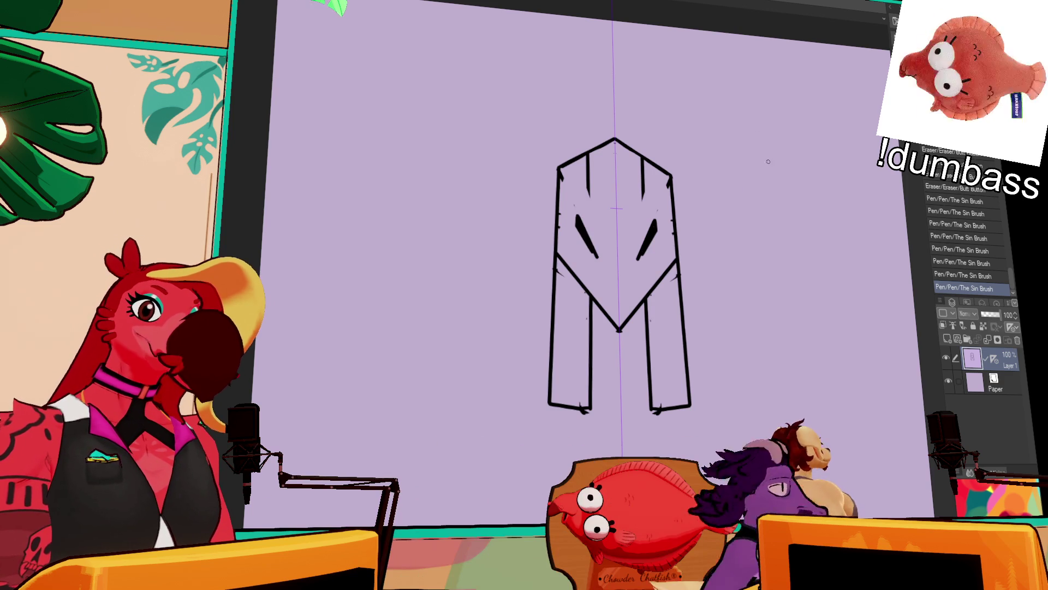
mouse_move(741, 190)
left_mouse_down()
mouse_move(735, 197)
mouse_move(740, 176)
left_mouse_up()
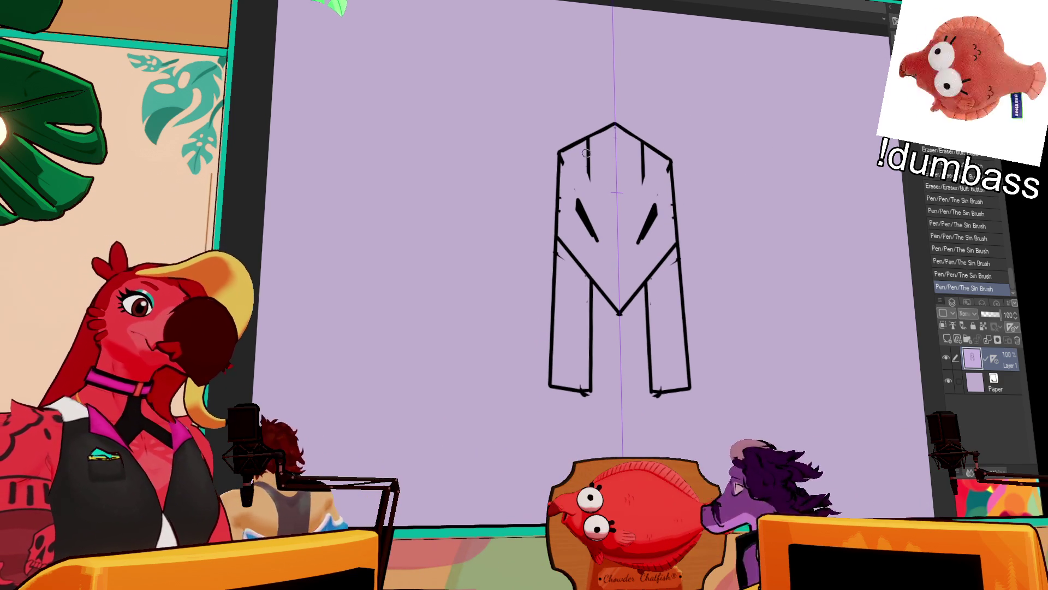
- Extend the upper inner strokes down toward the eyes, thinning the left one
mouse_move(590, 142)
left_mouse_down()
mouse_move(591, 177)
mouse_move(583, 158)
left_mouse_up()
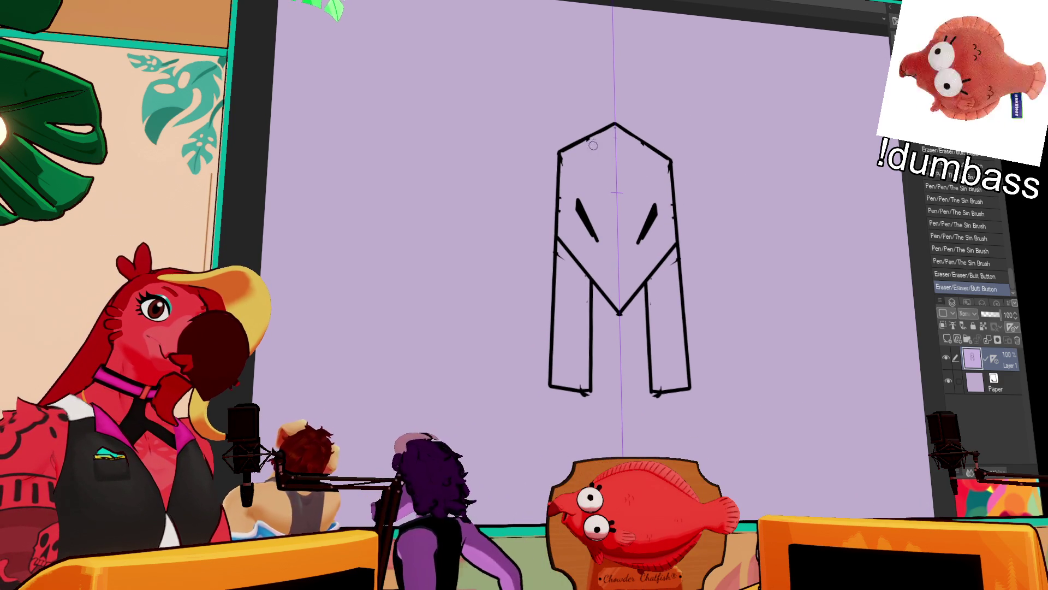
left_click_drag(640, 141, 654, 185)
left_click_drag(590, 138, 578, 180)
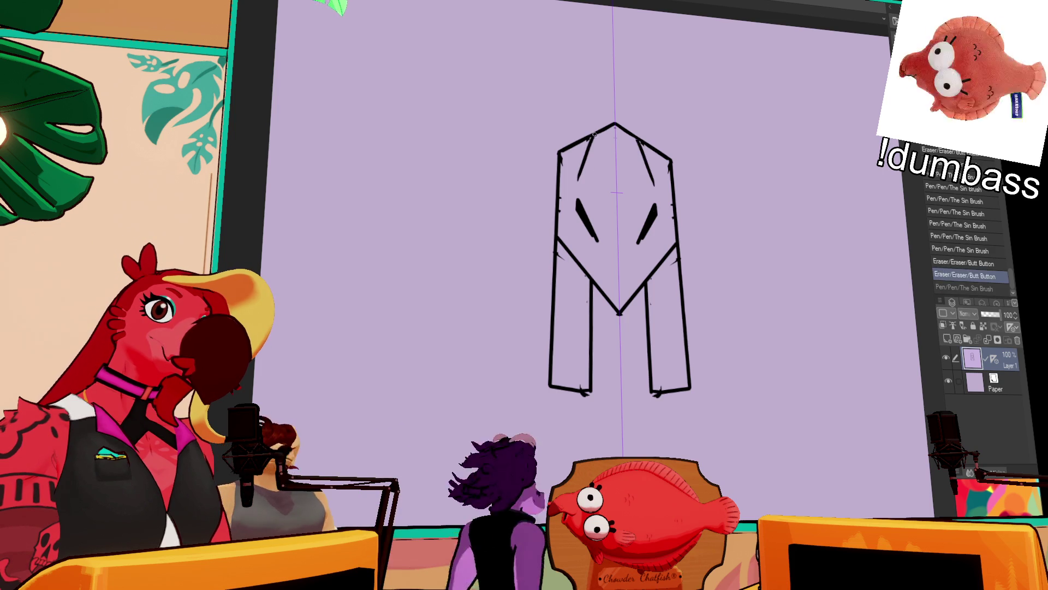
left_click_drag(592, 144, 580, 179)
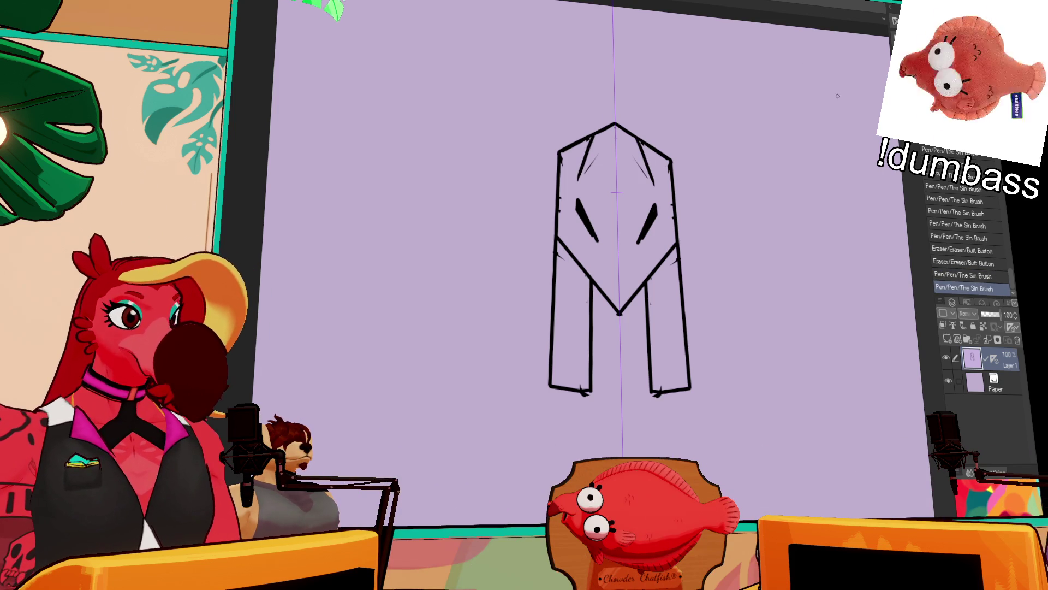
key("ctrl+z")
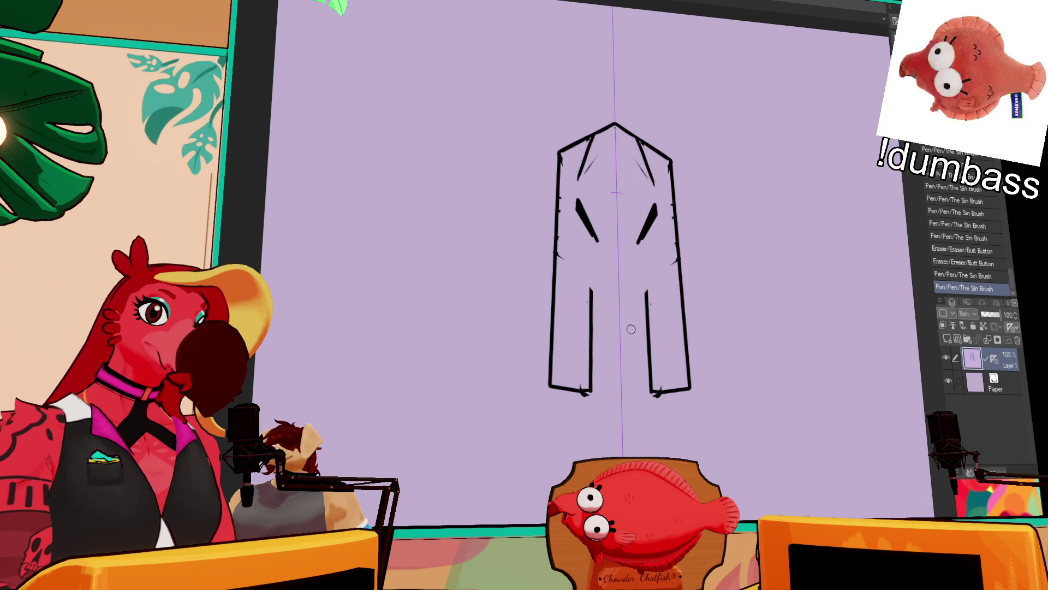
- Redraw the central V across the lower drawing and add small mirrored diagonals below the eyes
left_click_drag(559, 241, 620, 343)
left_click_drag(675, 249, 621, 343)
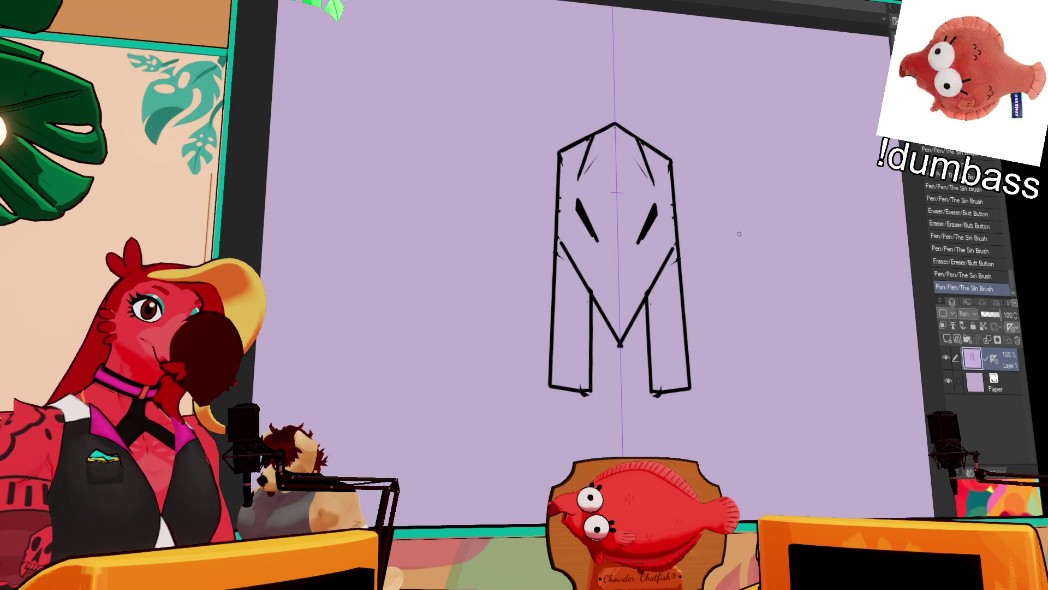
left_click_drag(597, 267, 606, 249)
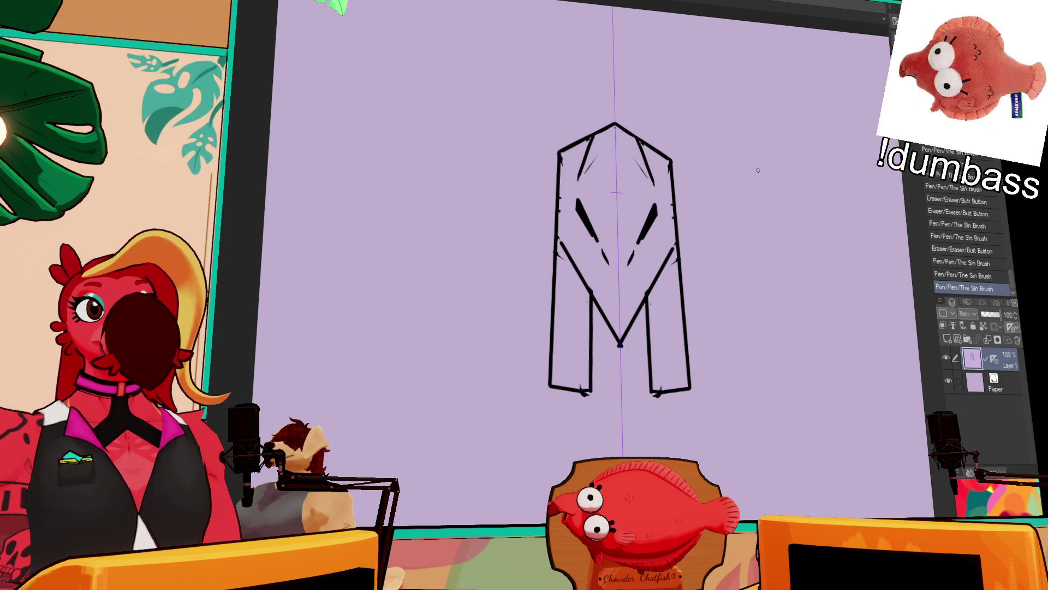
left_click_drag(791, 174, 796, 166)
mouse_move(605, 137)
left_mouse_down()
mouse_move(578, 183)
mouse_move(569, 160)
left_mouse_up()
left_click_drag(654, 137, 657, 142)
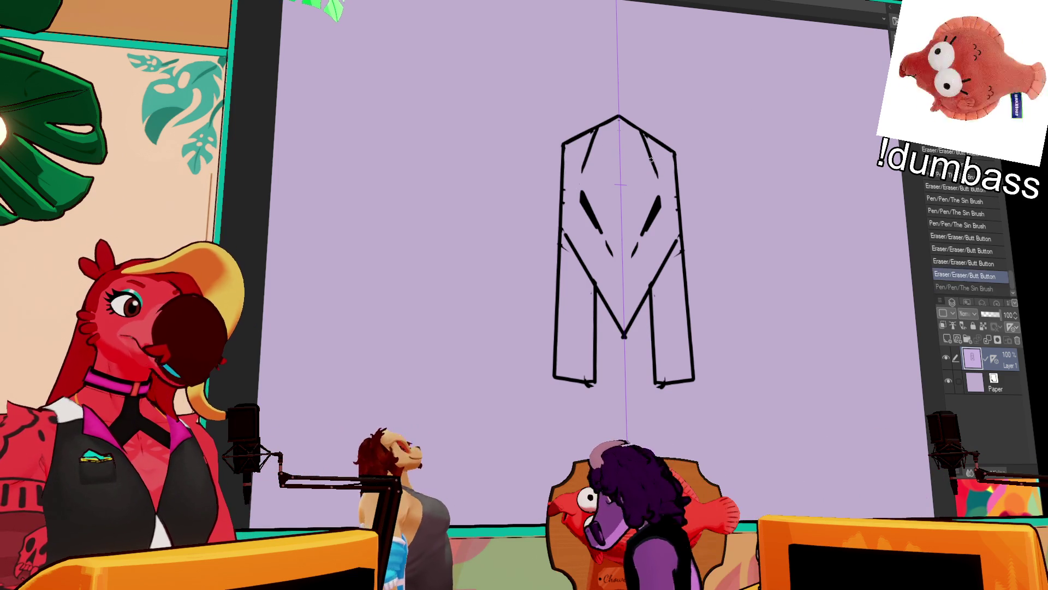
key("ctrl+z")
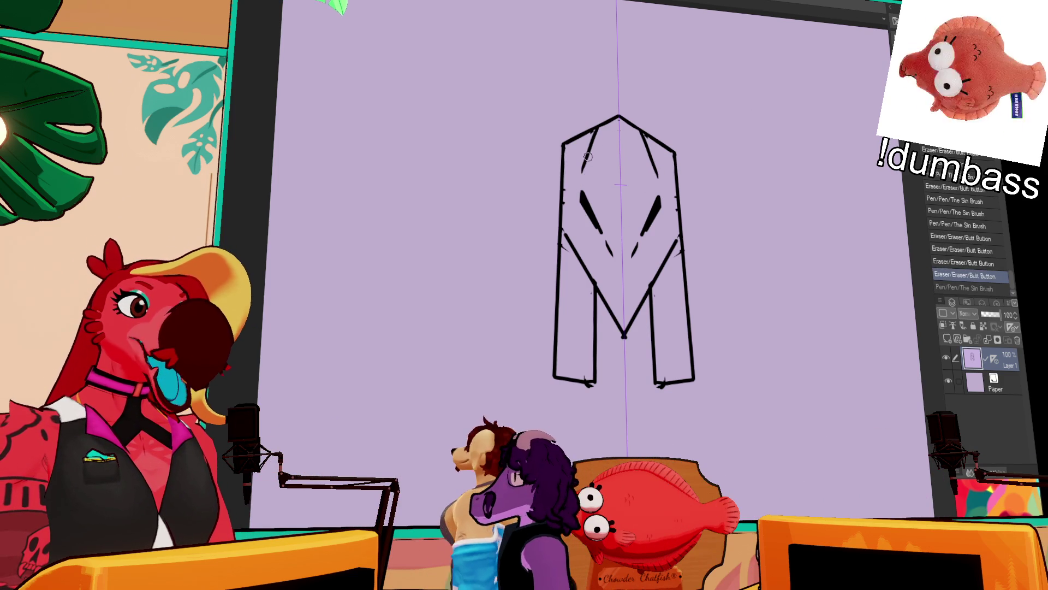
key("ctrl+y")
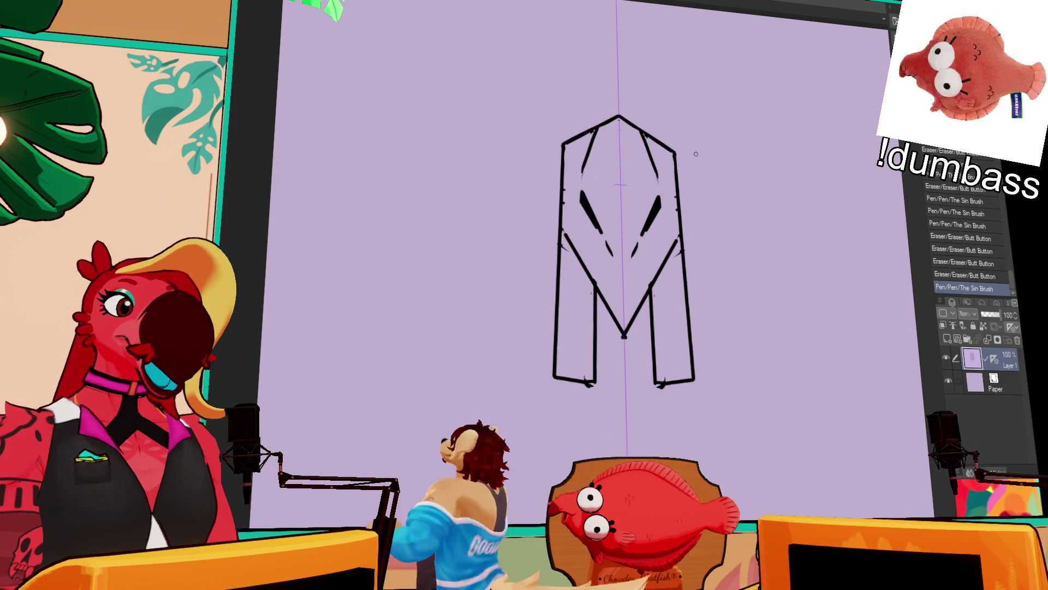
- Erase the leg-end ticks and close both leg bottoms with slanted diagonal strokes
mouse_move(660, 387)
left_mouse_down()
mouse_move(670, 389)
mouse_move(669, 369)
mouse_move(692, 380)
mouse_move(656, 397)
left_mouse_up()
left_click_drag(594, 377, 594, 396)
mouse_move(664, 399)
left_mouse_down()
mouse_move(648, 405)
mouse_move(665, 407)
mouse_move(697, 379)
left_mouse_up()
key("ctrl+z")
left_click_drag(558, 377, 598, 397)
left_click_drag(727, 354, 734, 376)
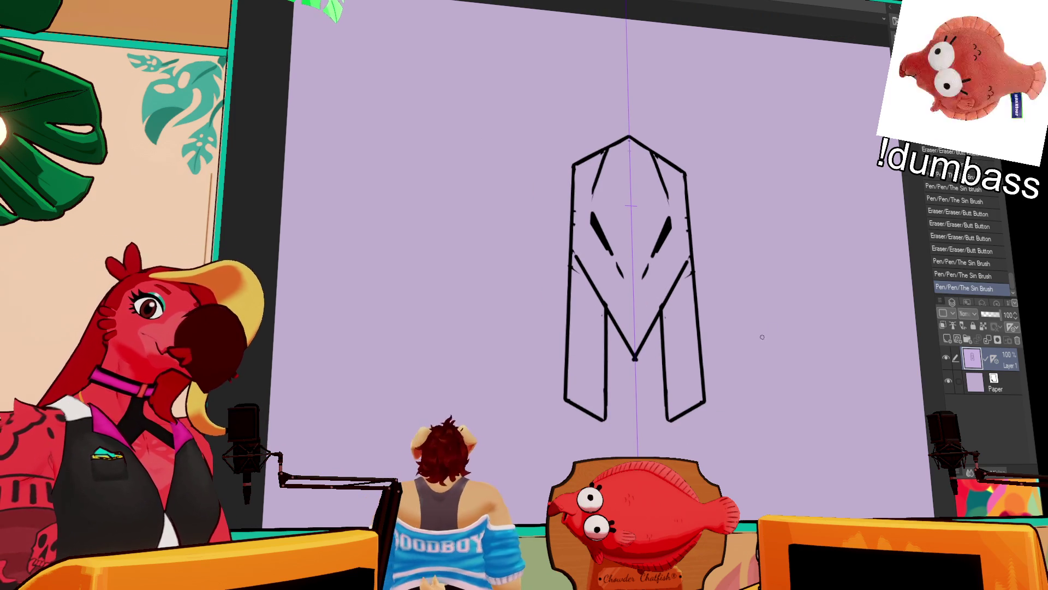
scroll(507, 259, "down", 2)
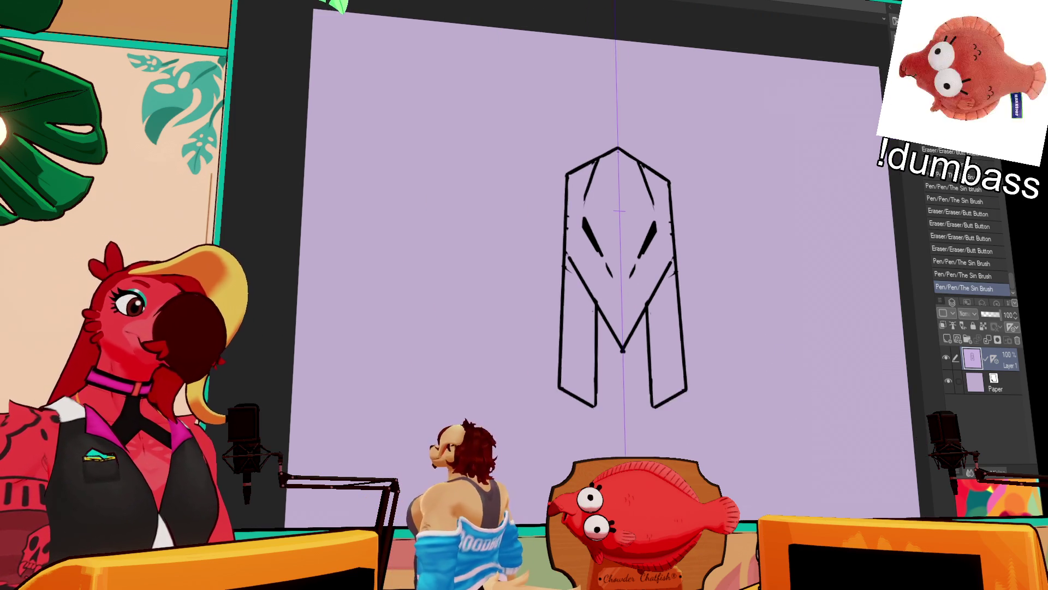
- Check symmetry with a view flip, then erase the inner legs and redraw mirrored lower leg strokes
key("ctrl+shift+v")
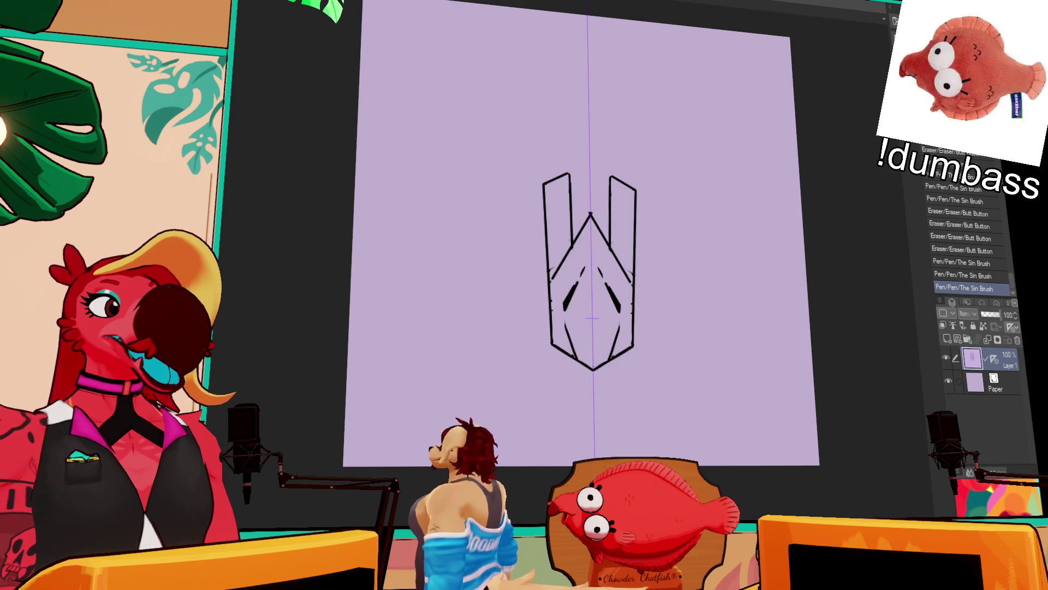
key("ctrl+shift+v")
left_click_drag(697, 217, 739, 213)
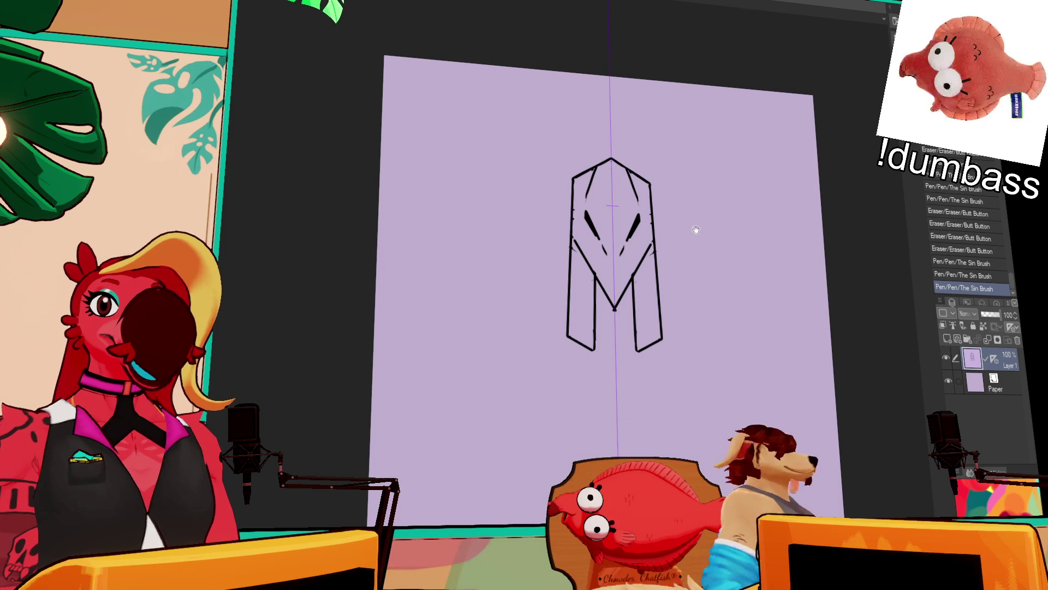
left_click_drag(690, 231, 692, 242)
left_click_drag(600, 249, 614, 282)
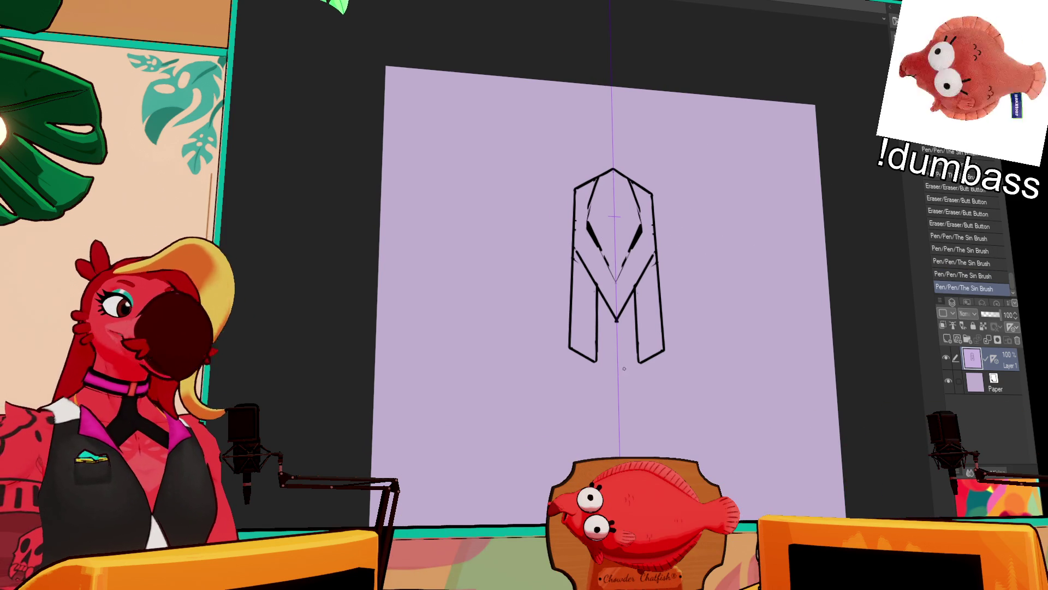
left_click_drag(626, 365, 613, 373)
left_click_drag(637, 328, 634, 346)
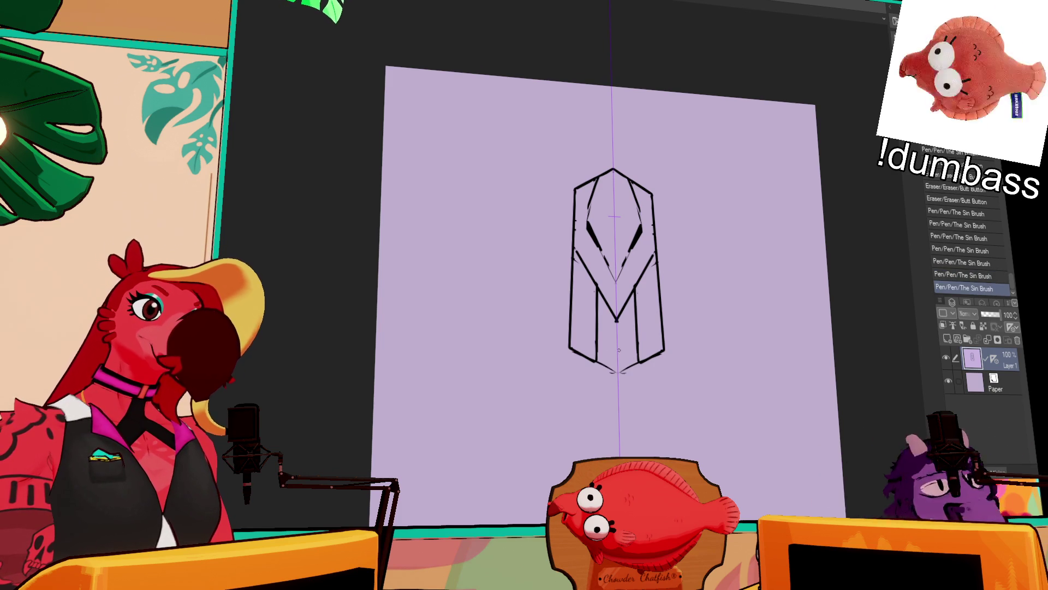
mouse_move(636, 297)
left_mouse_down()
mouse_move(636, 358)
mouse_move(593, 283)
left_mouse_up()
left_click_drag(593, 321, 611, 371)
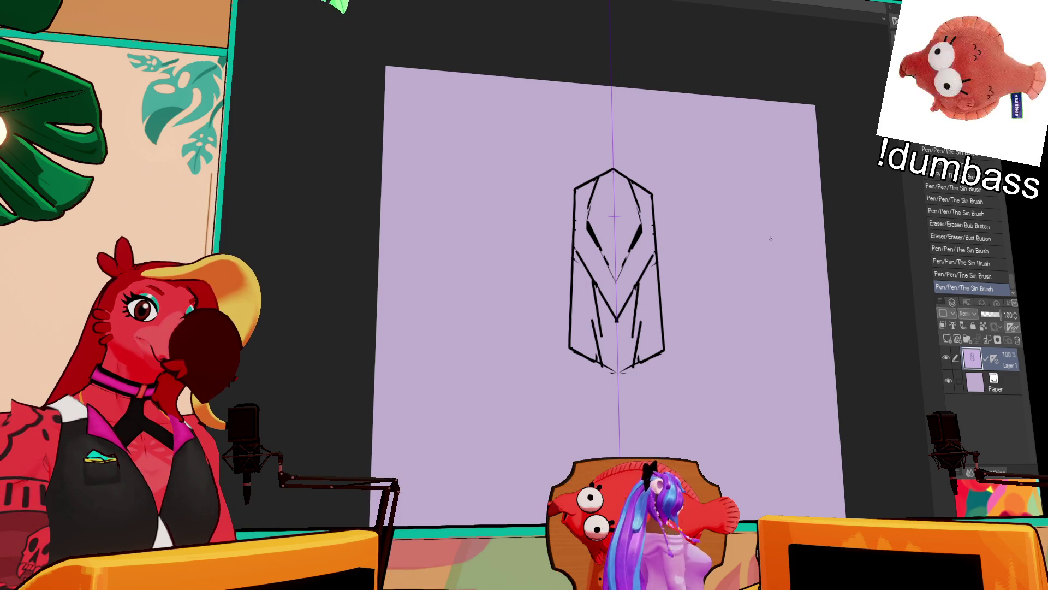
- Move the whole sketch higher on the page and ink angled strokes forming a W below it
mouse_move(606, 410)
left_mouse_down()
mouse_move(604, 343)
mouse_move(635, 342)
mouse_move(598, 345)
mouse_move(614, 337)
mouse_move(605, 393)
left_mouse_up()
mouse_move(625, 371)
left_mouse_down()
mouse_move(629, 393)
mouse_move(618, 391)
left_mouse_up()
left_click_drag(625, 371, 618, 391)
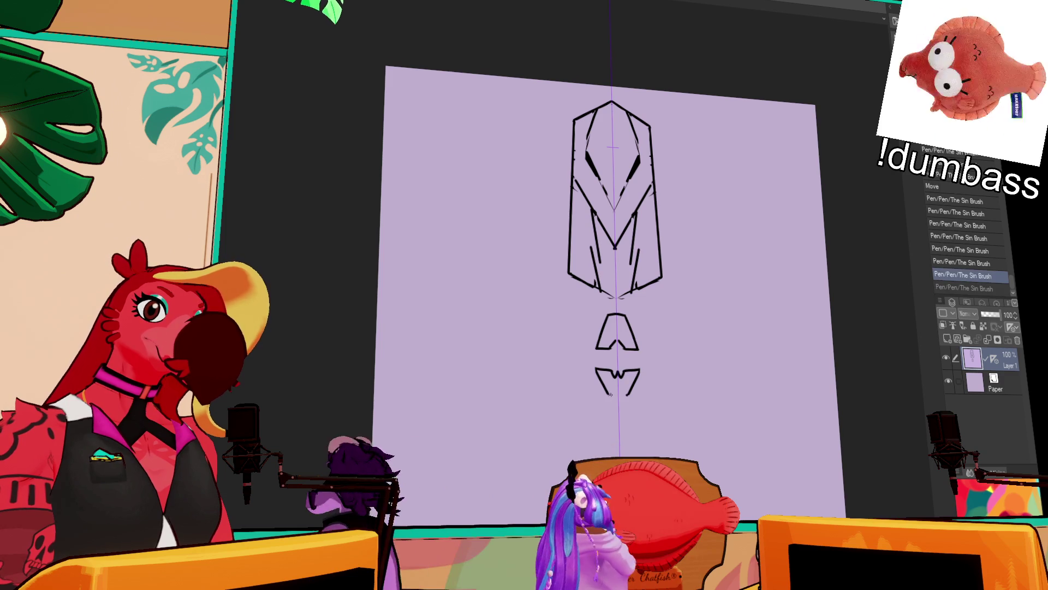
key("ctrl+z")
left_click_drag(609, 411, 607, 451)
key("ctrl+z")
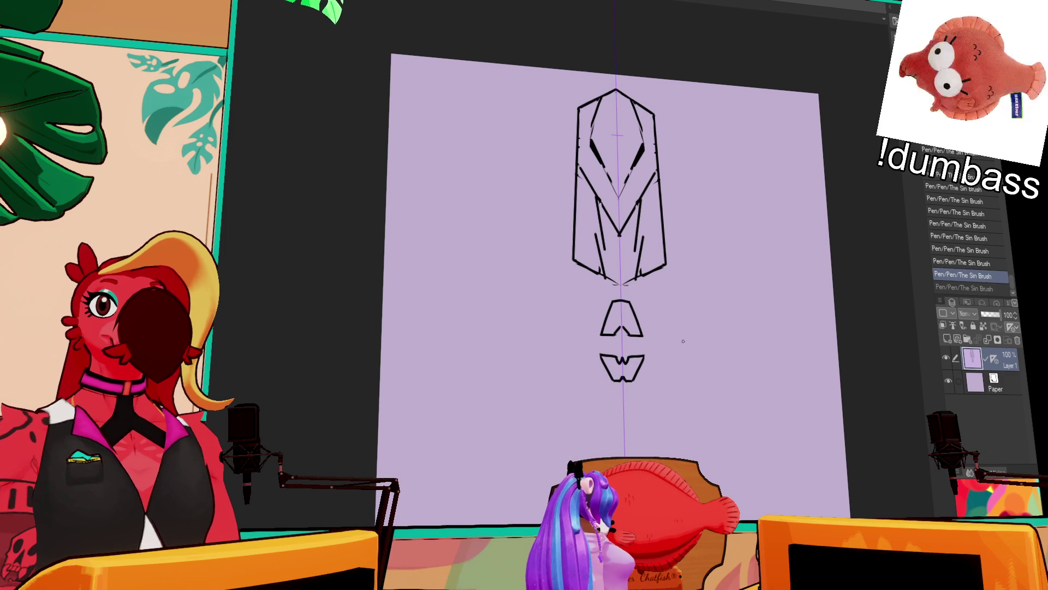
- Draw a bracket shape with inner diagonals beneath the W
mouse_move(601, 415)
left_mouse_down()
mouse_move(602, 434)
mouse_move(646, 434)
left_mouse_up()
left_click_drag(600, 433, 648, 433)
left_click_drag(601, 403, 624, 418)
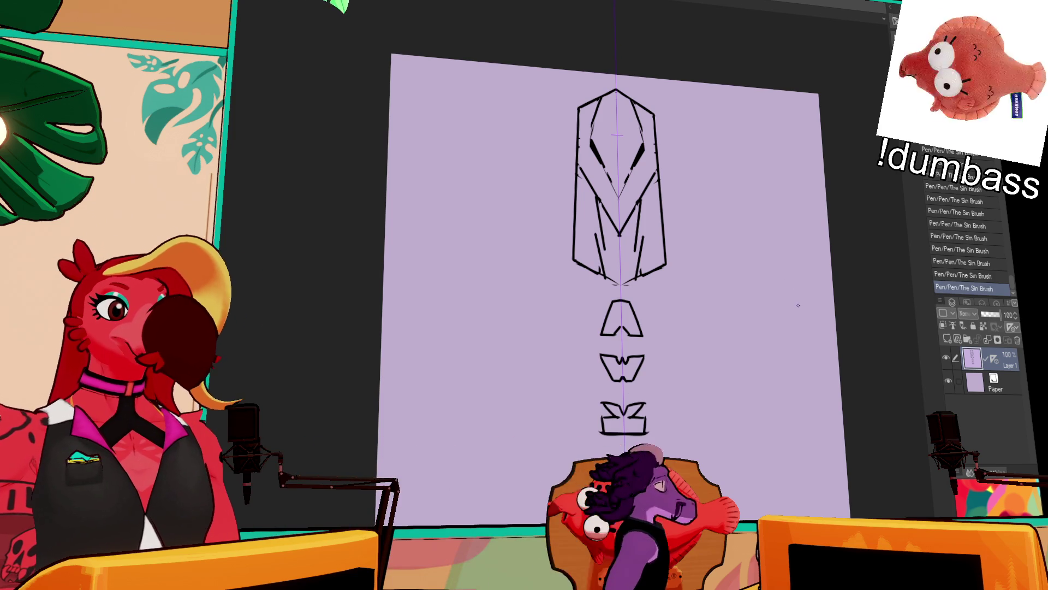
mouse_move(725, 352)
left_mouse_down()
mouse_move(722, 378)
mouse_move(742, 367)
left_mouse_up()
scroll(722, 378, "up", 2)
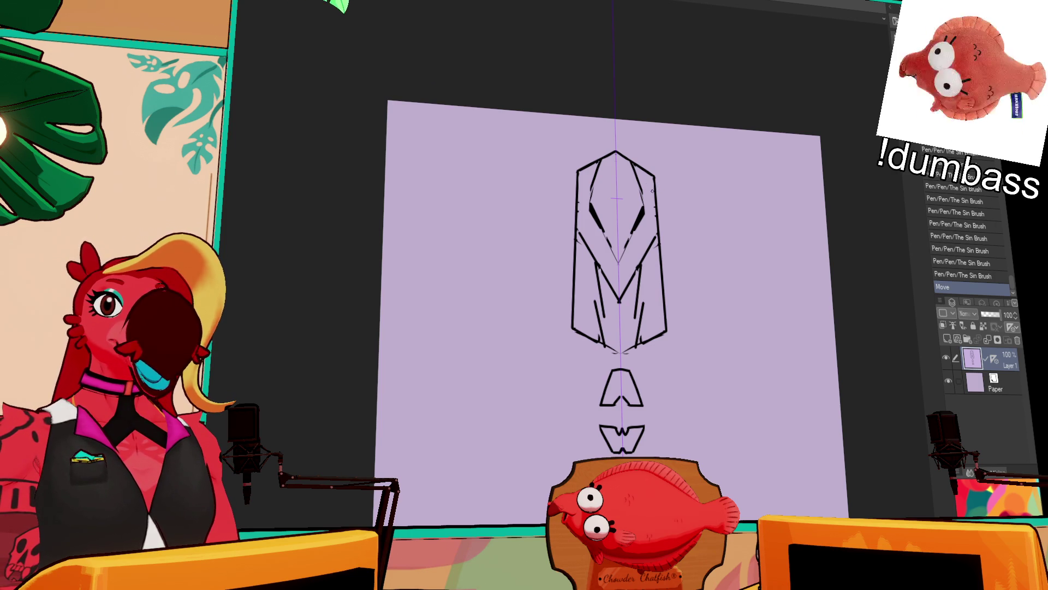
- Touch up the mask's bottom point and draw mirrored strokes inside the eyes
scroll(622, 381, "up", 3)
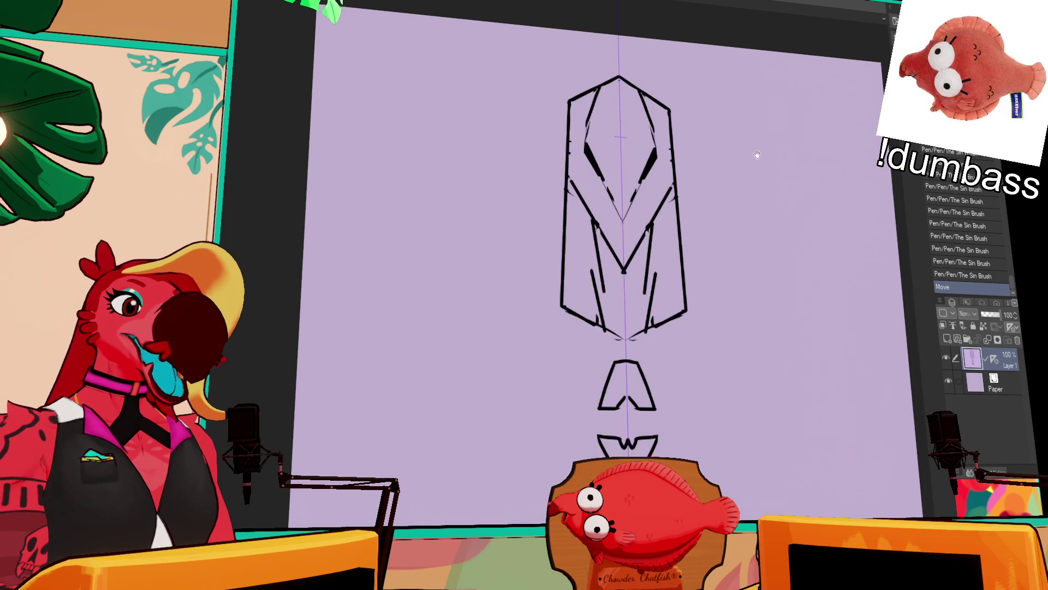
mouse_move(669, 285)
left_mouse_down()
mouse_move(670, 333)
mouse_move(650, 283)
left_mouse_up()
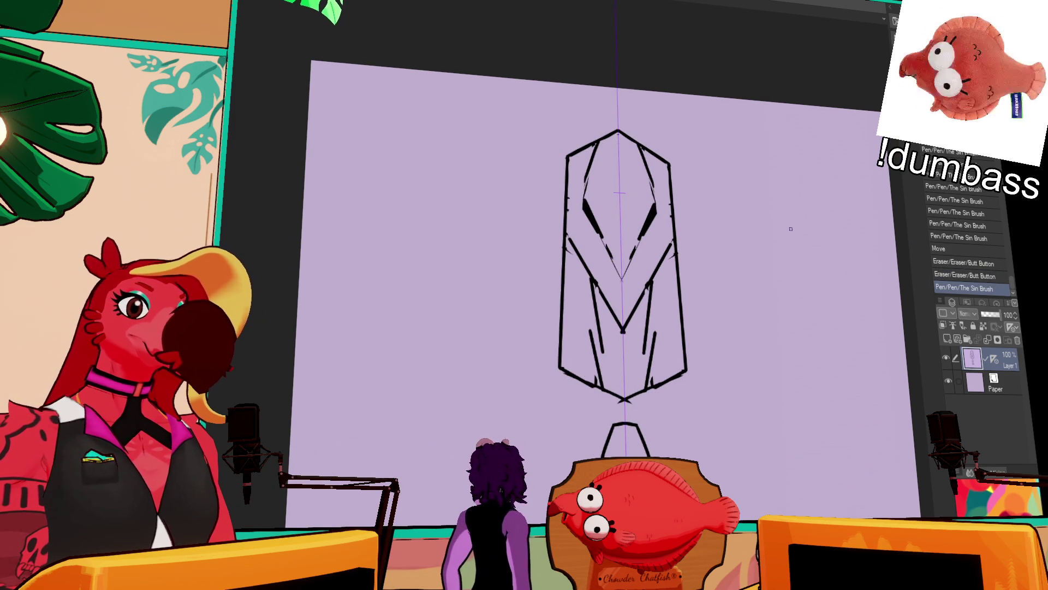
mouse_move(571, 376)
left_mouse_down()
mouse_move(653, 395)
mouse_move(567, 377)
mouse_move(680, 367)
left_mouse_up()
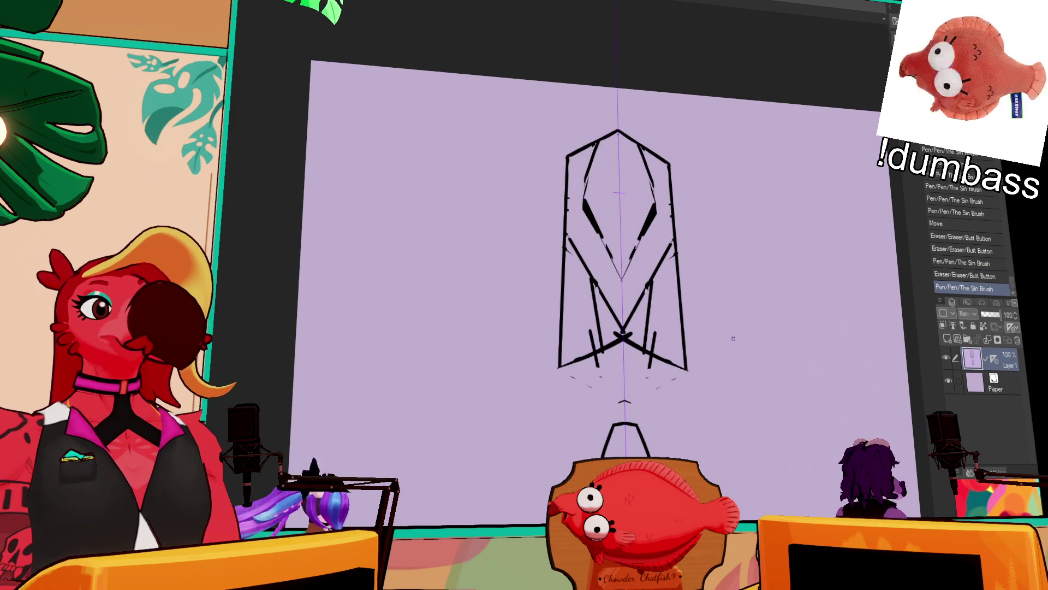
key("ctrl+z")
key("ctrl+z")
left_click_drag(746, 333, 795, 271)
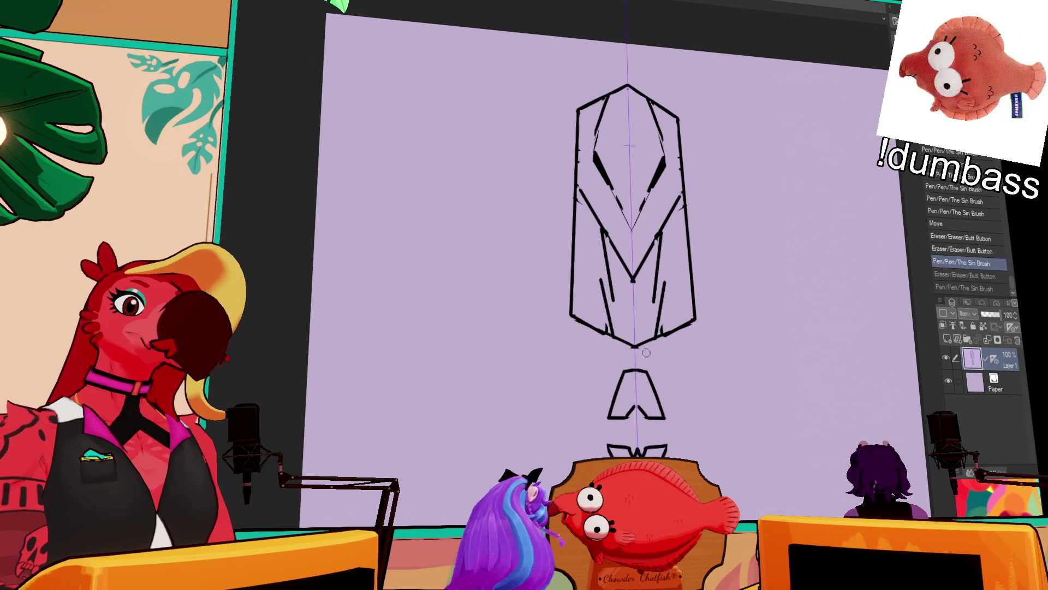
key("ctrl+y")
key("ctrl+y")
left_click_drag(761, 105, 756, 135)
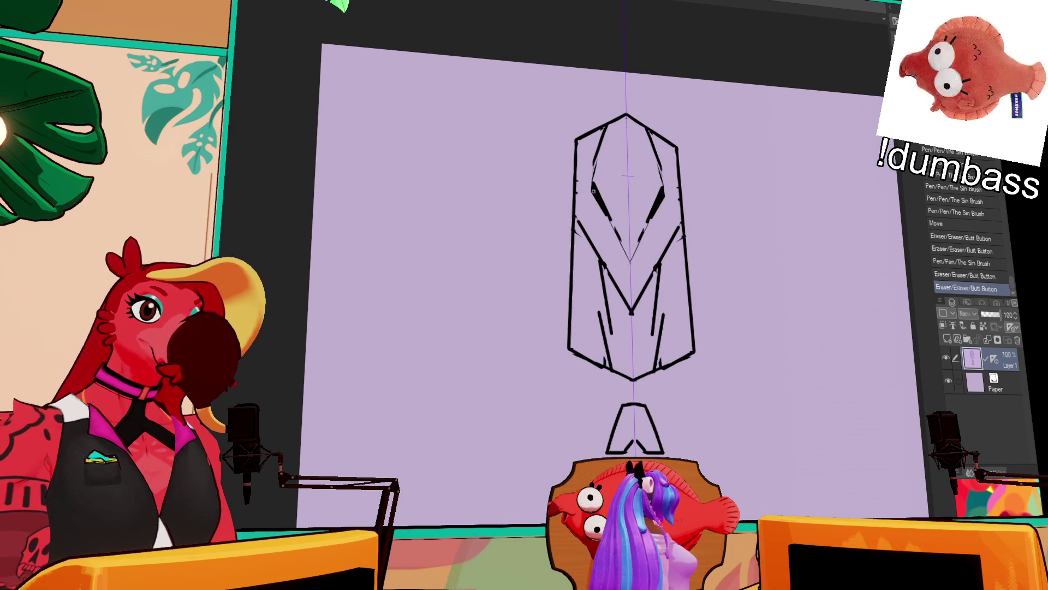
left_click_drag(589, 188, 601, 207)
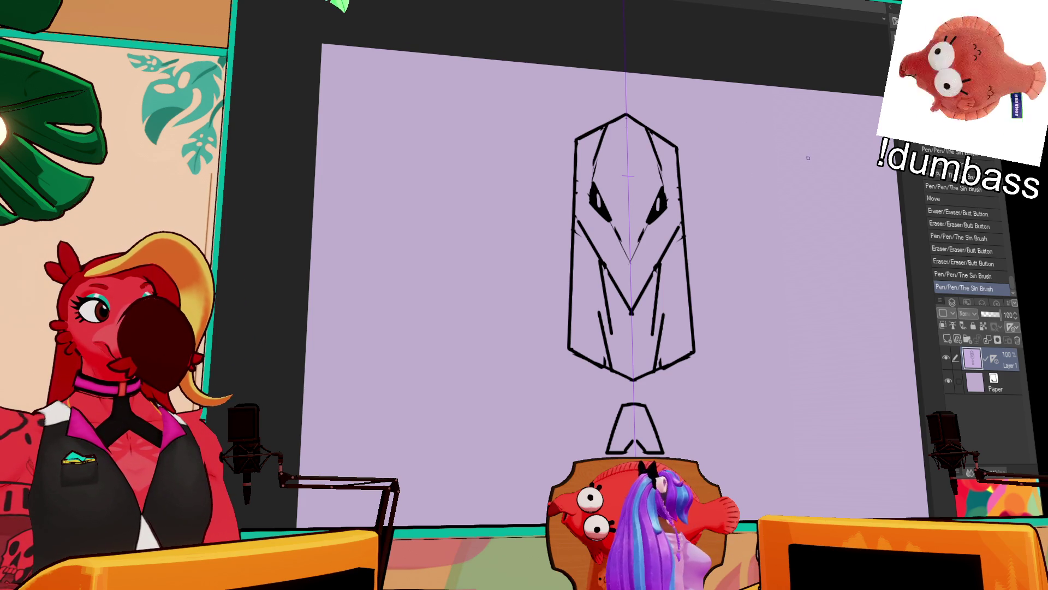
- Erase the inner V strokes and add long inner lines down both sides
left_click_drag(611, 275, 623, 330)
left_click(606, 276)
mouse_move(664, 257)
left_mouse_down()
mouse_move(646, 327)
mouse_move(645, 287)
left_mouse_up()
mouse_move(640, 327)
left_mouse_down()
mouse_move(625, 334)
mouse_move(641, 326)
left_mouse_up()
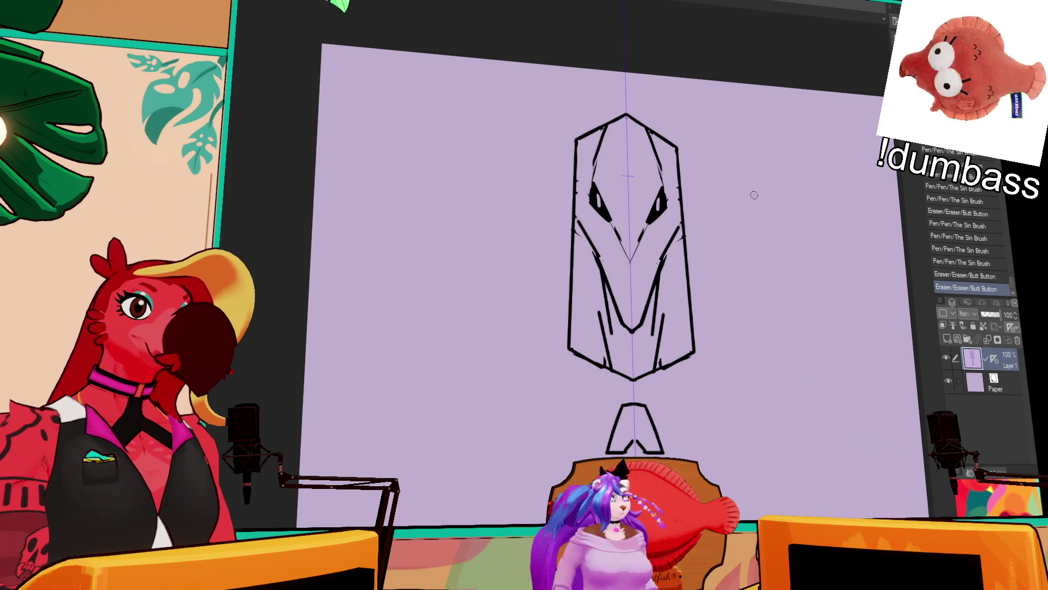
left_click_drag(815, 165, 830, 168)
- Fill both eyes solid black and thicken the top edges where they meet at the apex
left_click_drag(606, 191, 623, 221)
left_click_drag(662, 223, 682, 187)
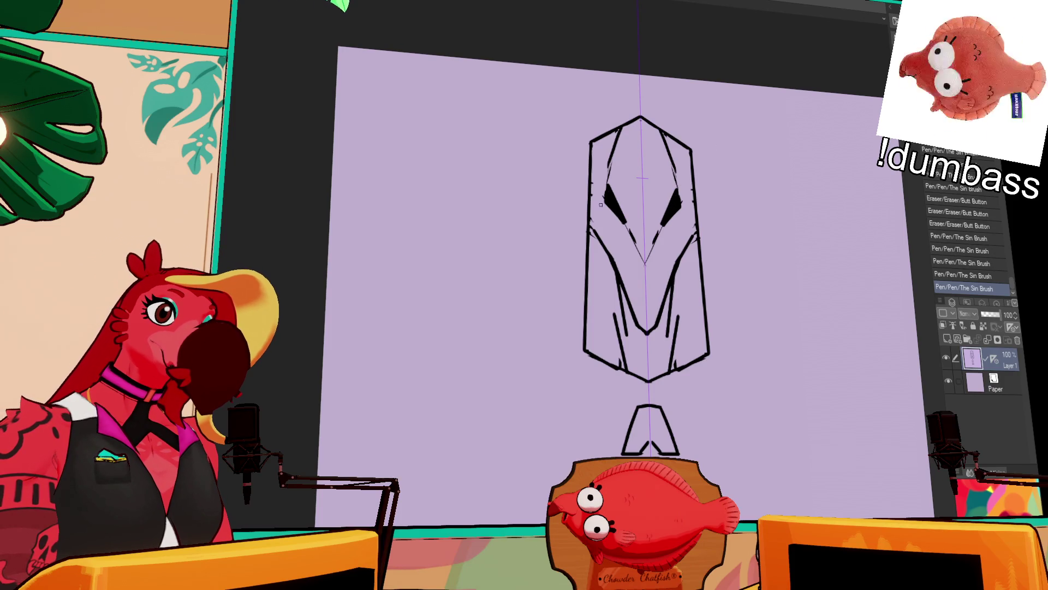
left_click_drag(756, 202, 752, 204)
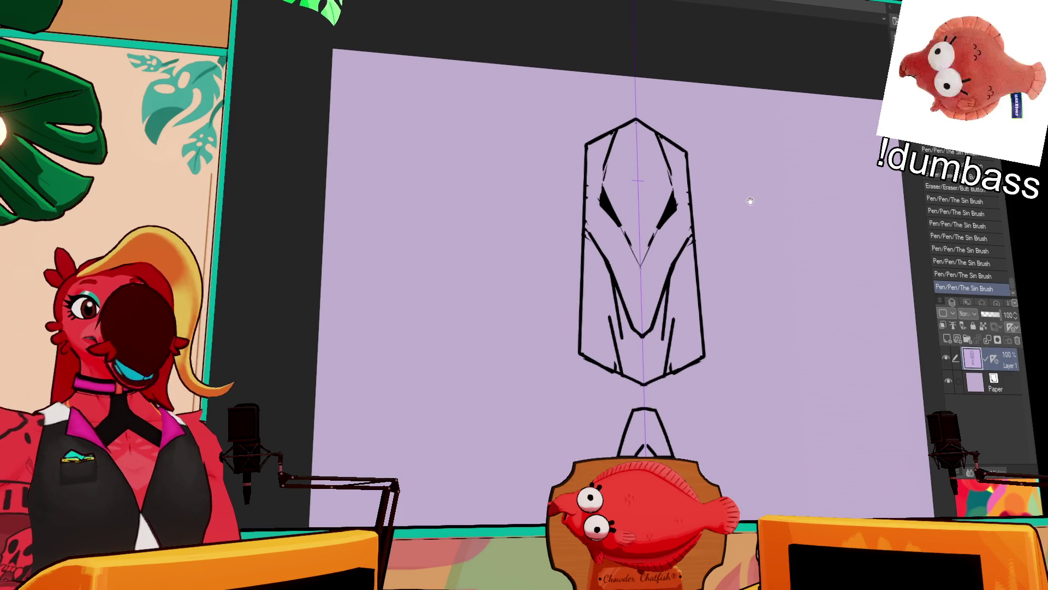
mouse_move(786, 111)
left_mouse_down()
mouse_move(791, 153)
mouse_move(784, 140)
left_mouse_up()
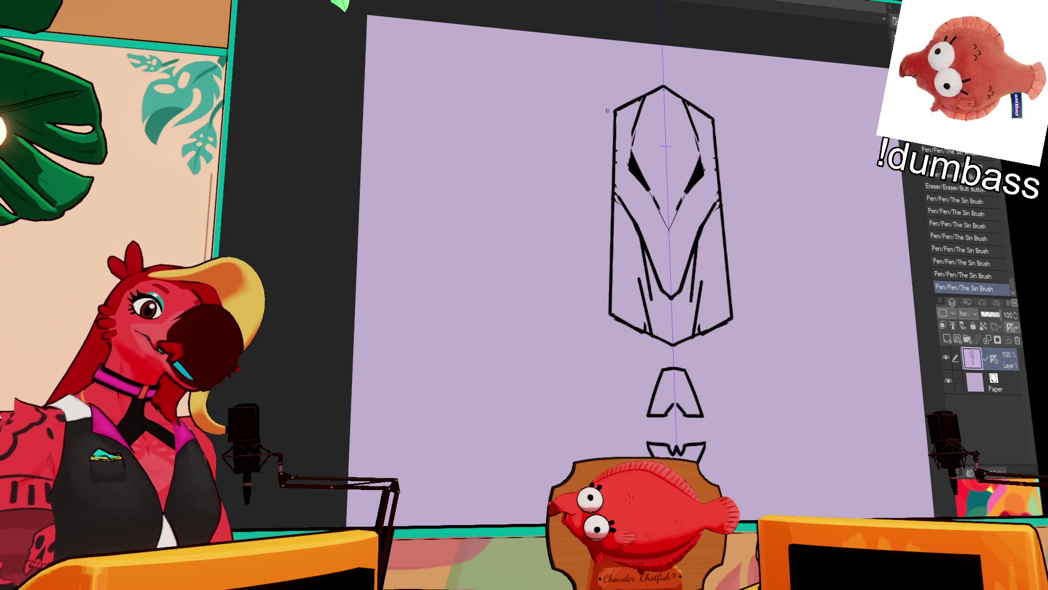
mouse_move(616, 111)
left_mouse_down()
mouse_move(658, 90)
mouse_move(715, 119)
left_mouse_up()
left_click_drag(647, 101, 672, 83)
- Redraw the central V in a narrower shape, keeping the thick eye strokes
mouse_move(730, 150)
left_mouse_down()
mouse_move(782, 185)
mouse_move(776, 192)
left_mouse_up()
left_click_drag(821, 159, 783, 177)
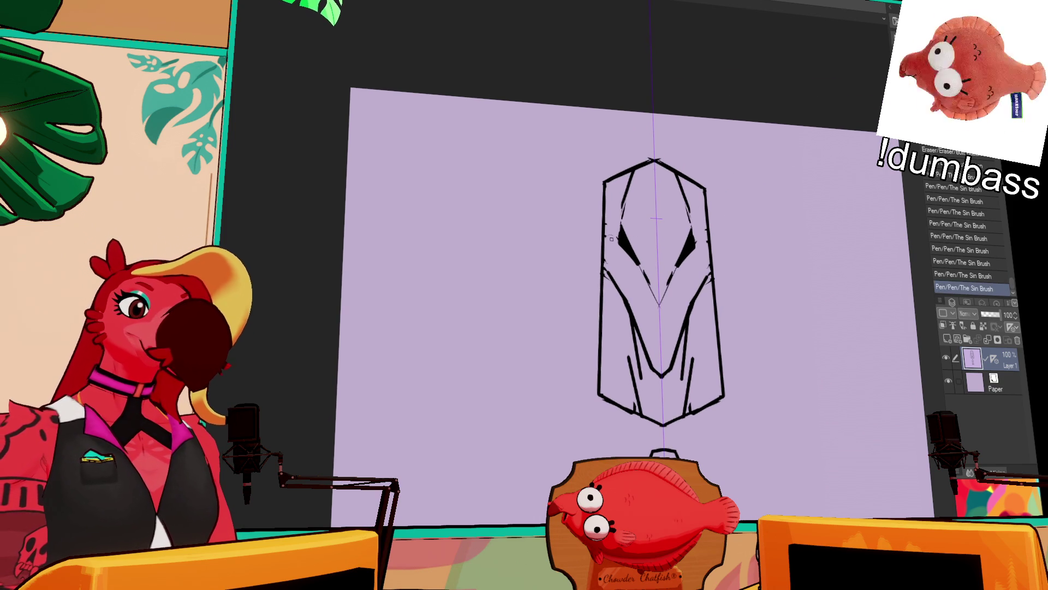
key("ctrl+z")
left_click_drag(668, 232, 656, 260)
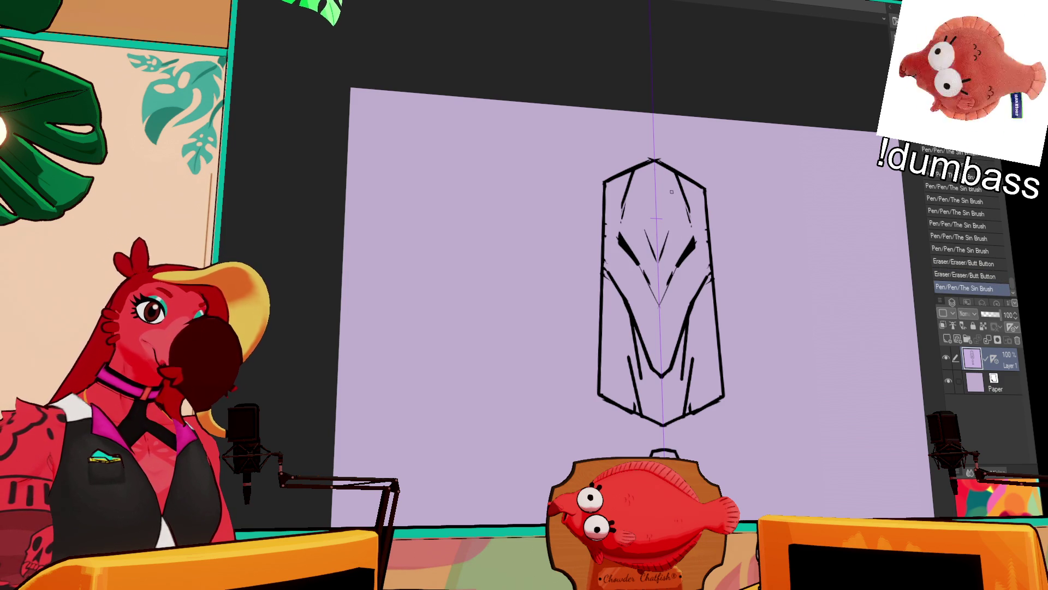
left_click_drag(630, 256, 648, 246)
key("ctrl+z")
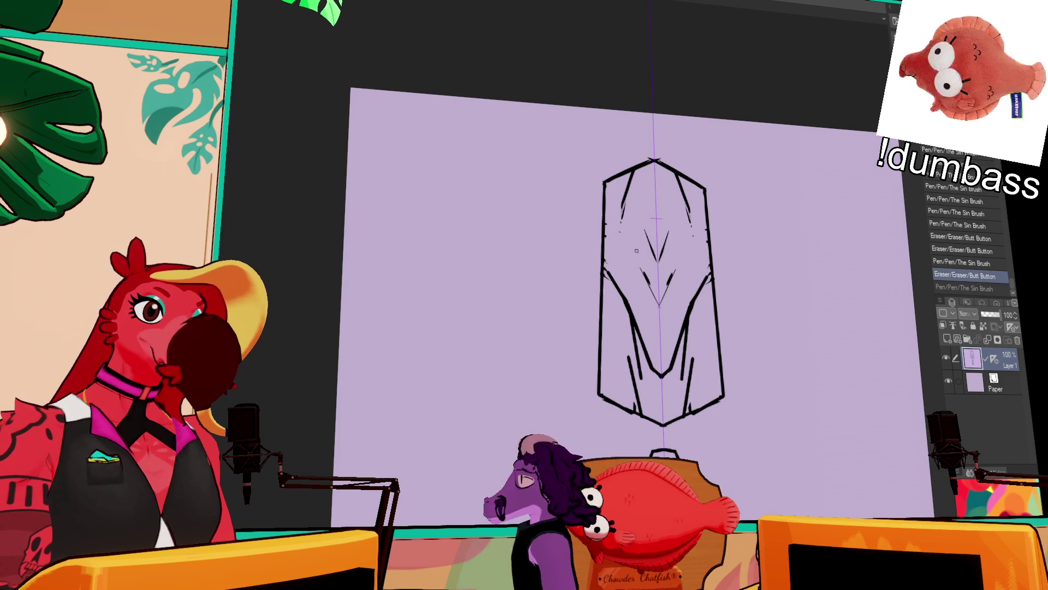
key("ctrl+z")
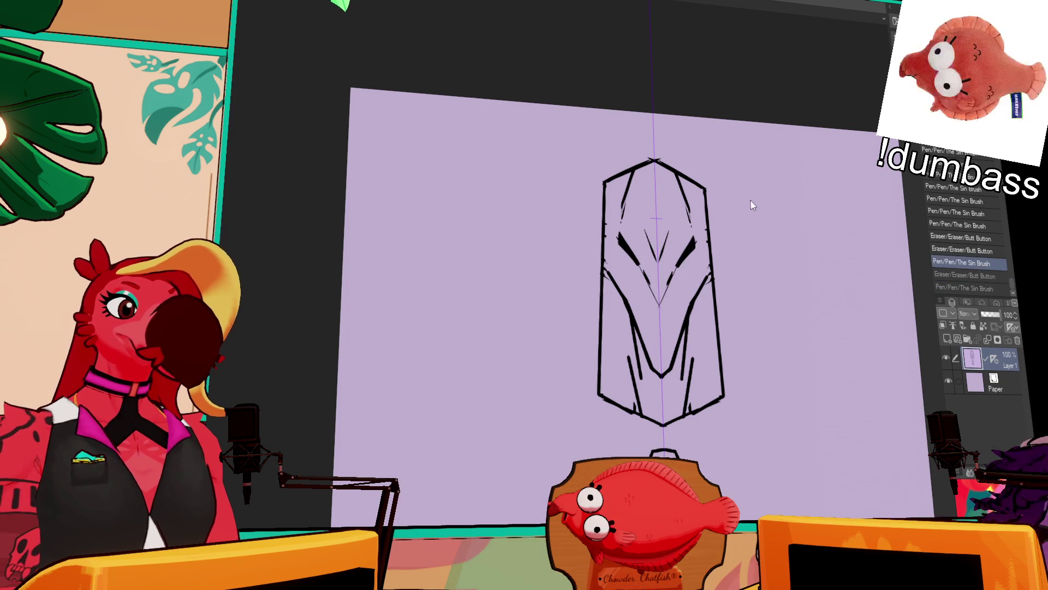
mouse_move(656, 254)
left_mouse_down()
mouse_move(641, 224)
mouse_move(622, 251)
mouse_move(629, 241)
mouse_move(640, 266)
left_mouse_up()
- Redraw the thick diagonal eye strokes of the mask
mouse_move(698, 241)
left_mouse_down()
mouse_move(680, 267)
mouse_move(647, 243)
left_mouse_up()
left_click_drag(735, 194, 727, 212)
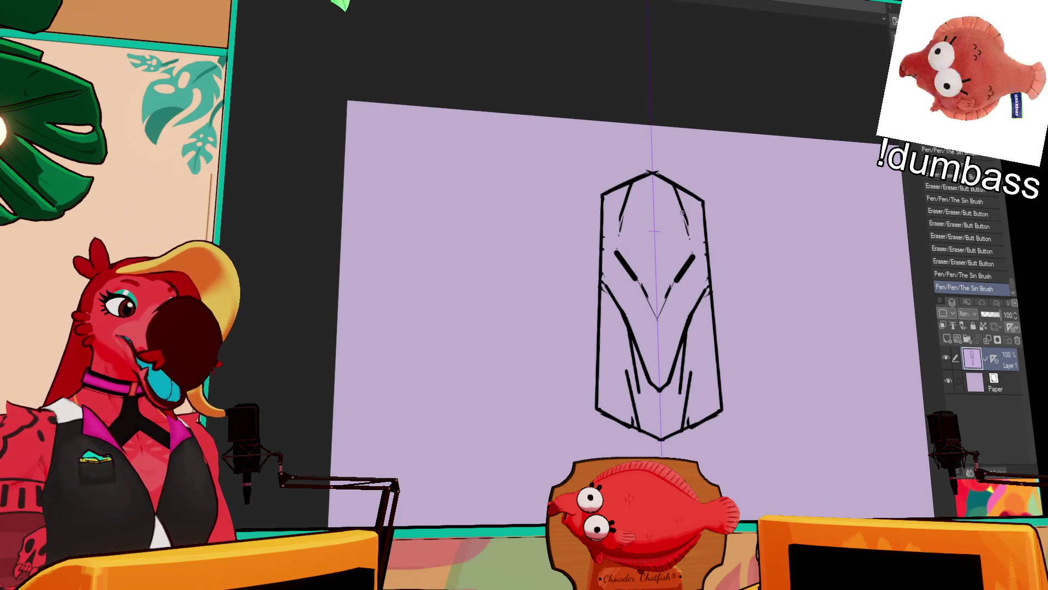
left_click_drag(705, 312, 699, 337)
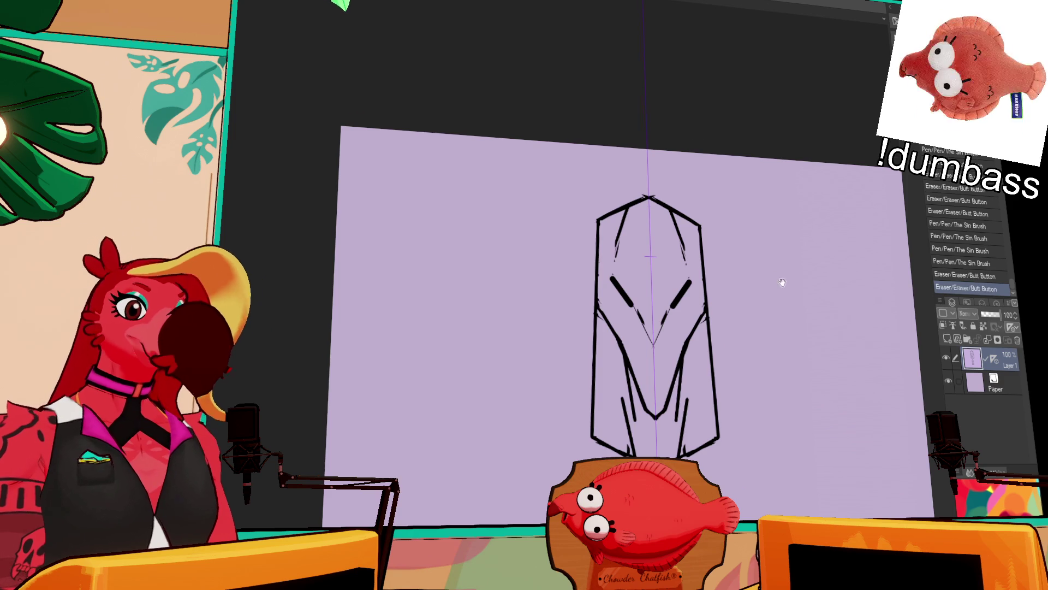
left_click_drag(783, 291, 770, 219)
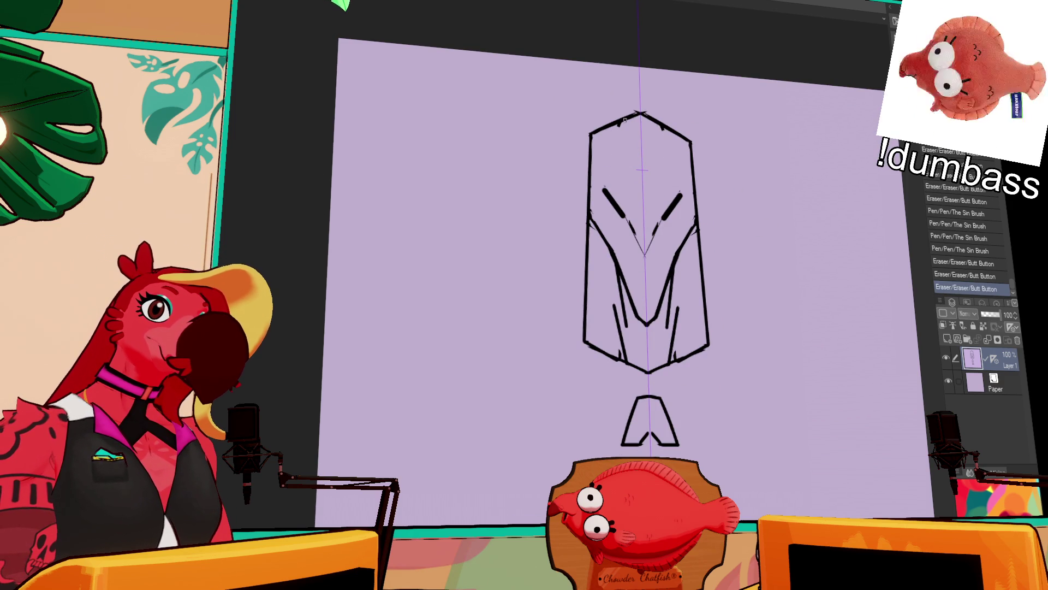
- Lengthen both mirrored top lines so they meet in a sharp peak at the head's top
left_click_drag(623, 123, 606, 185)
left_click_drag(593, 141, 642, 107)
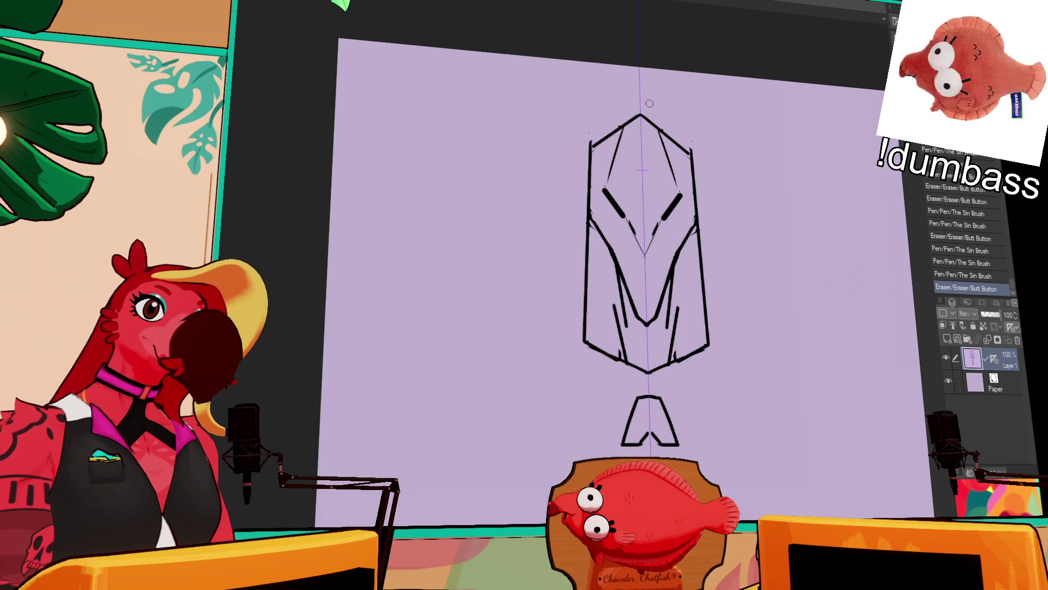
left_click_drag(694, 102, 684, 130)
- Erase the small stray marks near the top of the head
left_click_drag(563, 188, 574, 173)
left_click(574, 174)
left_click(646, 148)
key("ctrl+z")
key("ctrl+y")
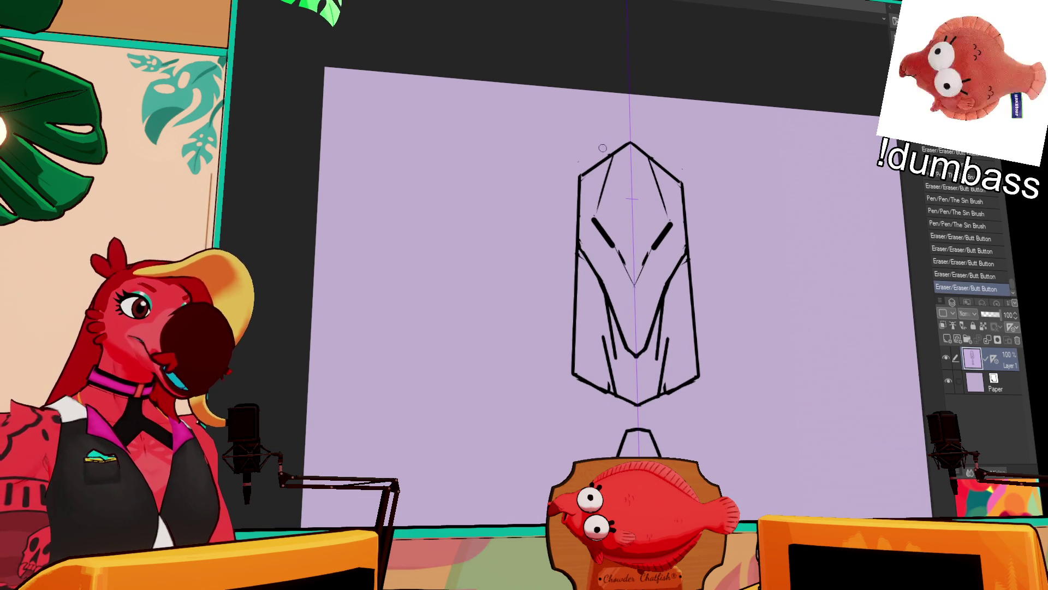
- Erase the short stray line and the inner W-shaped lines at the face's bottom
scroll(702, 157, "down", 2)
scroll(716, 175, "down", 1)
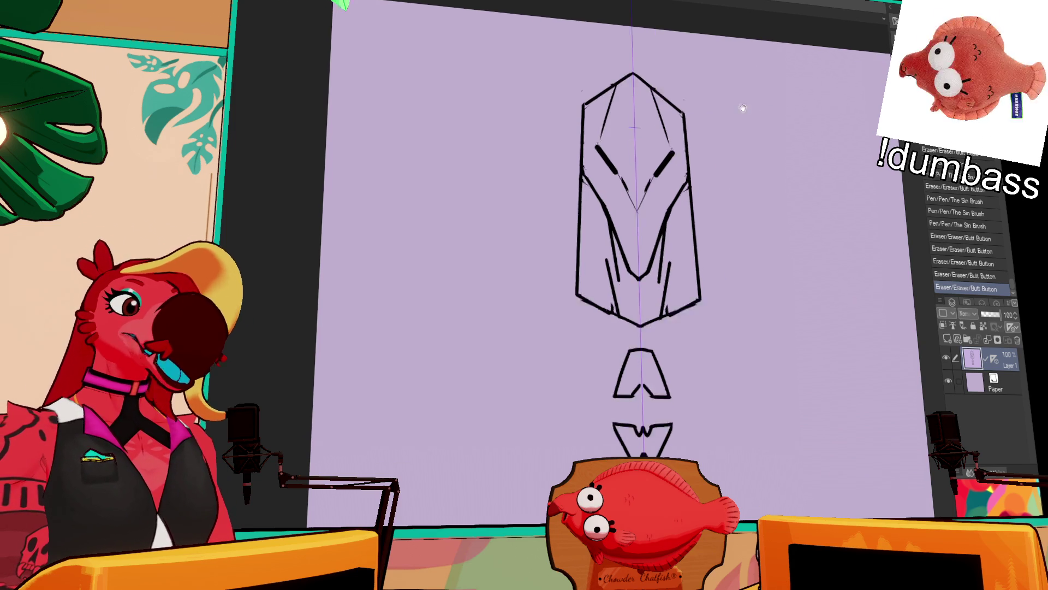
scroll(739, 146, "down", 2)
mouse_move(660, 275)
left_mouse_down()
mouse_move(677, 239)
mouse_move(619, 265)
mouse_move(673, 289)
mouse_move(674, 276)
left_mouse_up()
left_click_drag(676, 206, 669, 252)
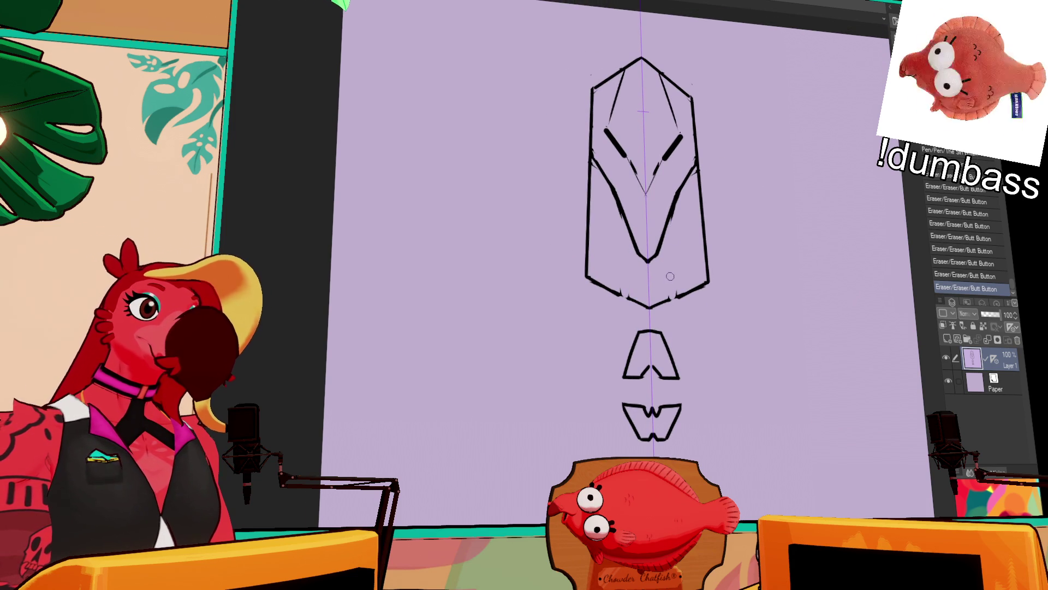
- Add vertical lines on both lower face sides and a mirrored stroke down the face
scroll(728, 218, "up", 1)
left_click_drag(624, 221, 622, 300)
left_click_drag(673, 225, 677, 303)
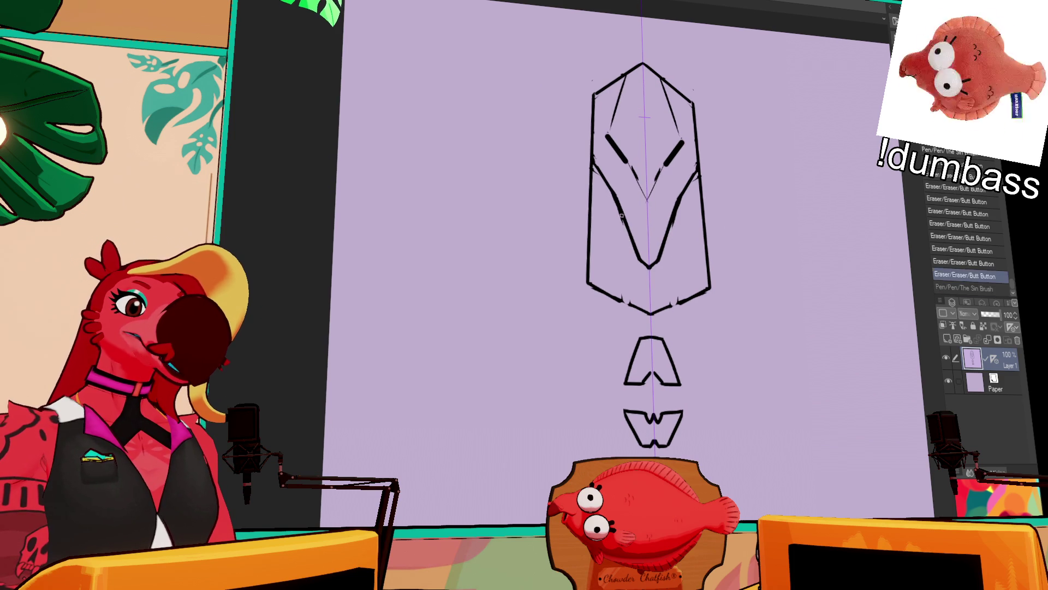
mouse_move(601, 108)
left_mouse_down()
mouse_move(608, 256)
mouse_move(620, 164)
left_mouse_up()
key("ctrl+z")
key("ctrl+y")
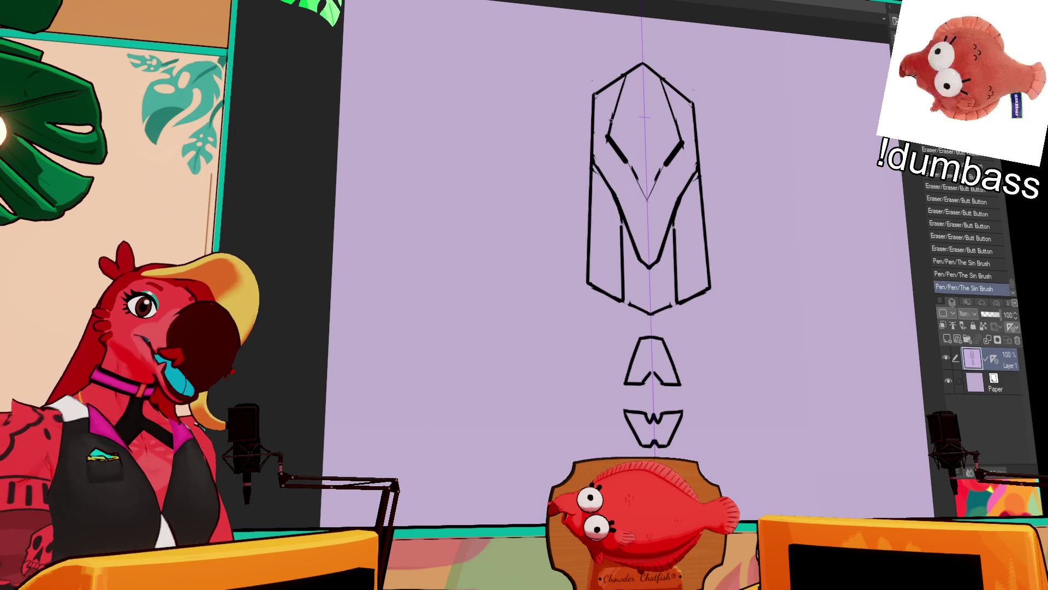
- Try another stroke on the face, undoing and redoing until it looks right
left_click_drag(628, 164, 647, 202)
key("ctrl+z")
key("ctrl+y")
key("ctrl+z")
left_click_drag(728, 120, 728, 130)
key("ctrl+y")
key("ctrl+z")
key("ctrl+y")
- Clean up stray marks near the shape's top-left and lower on the sketch
left_click_drag(786, 147, 786, 149)
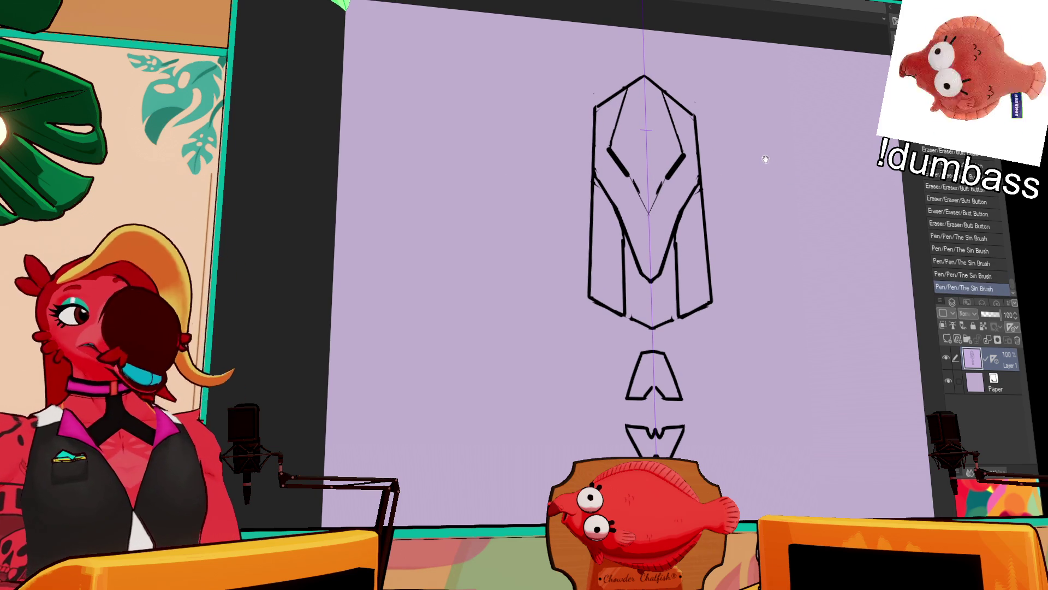
left_click_drag(749, 151, 766, 185)
mouse_move(649, 115)
left_mouse_down()
mouse_move(634, 120)
mouse_move(645, 119)
left_mouse_up()
key("ctrl+z")
left_click_drag(650, 344, 652, 364)
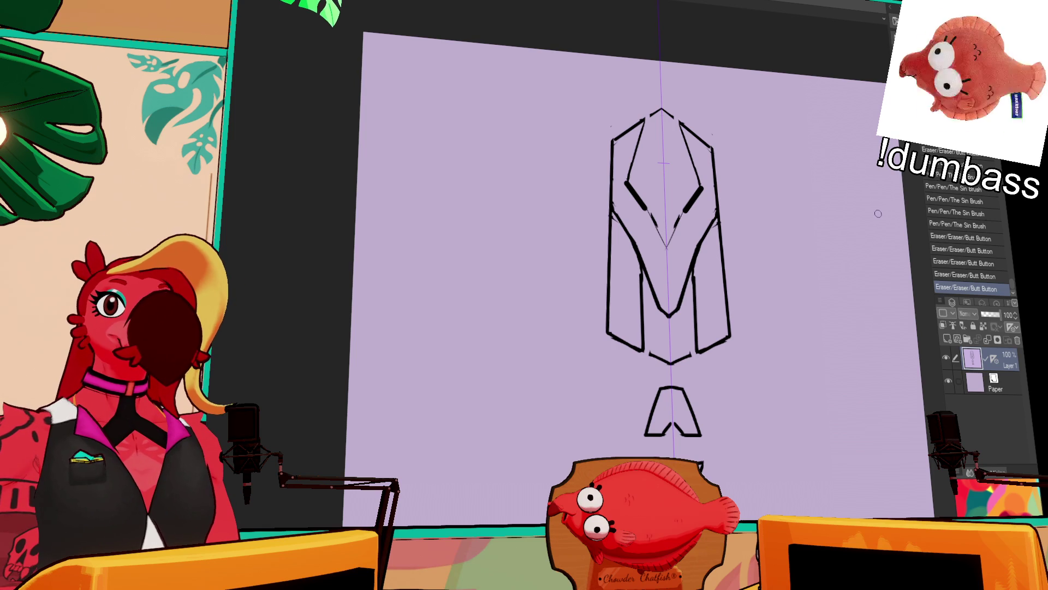
- Drop Layer 1's opacity to 33% and create vector Layer 2 above it
left_click(989, 315)
left_click_drag(989, 319, 987, 317)
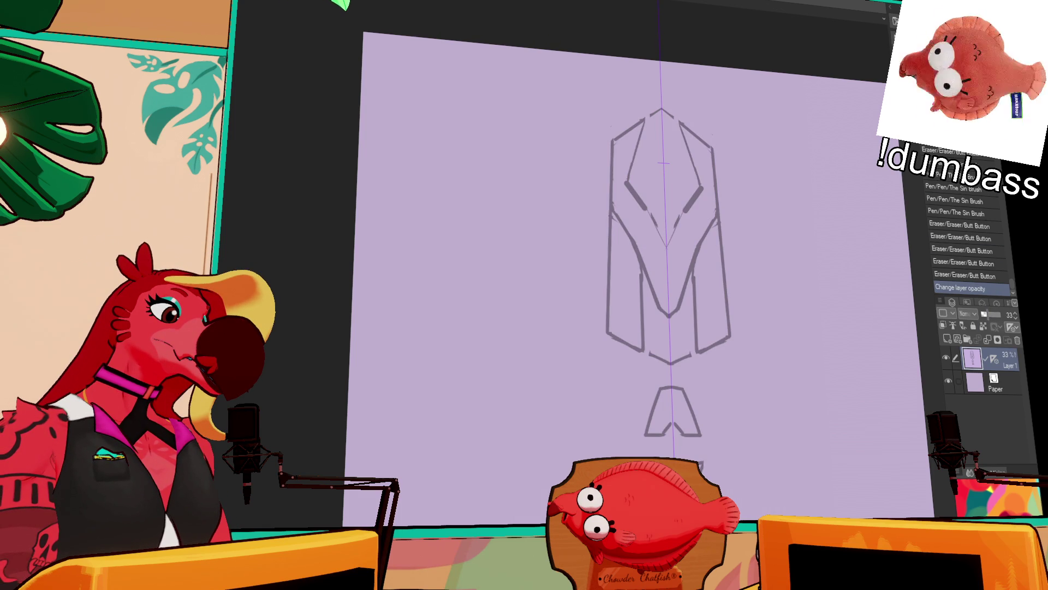
left_click(957, 339)
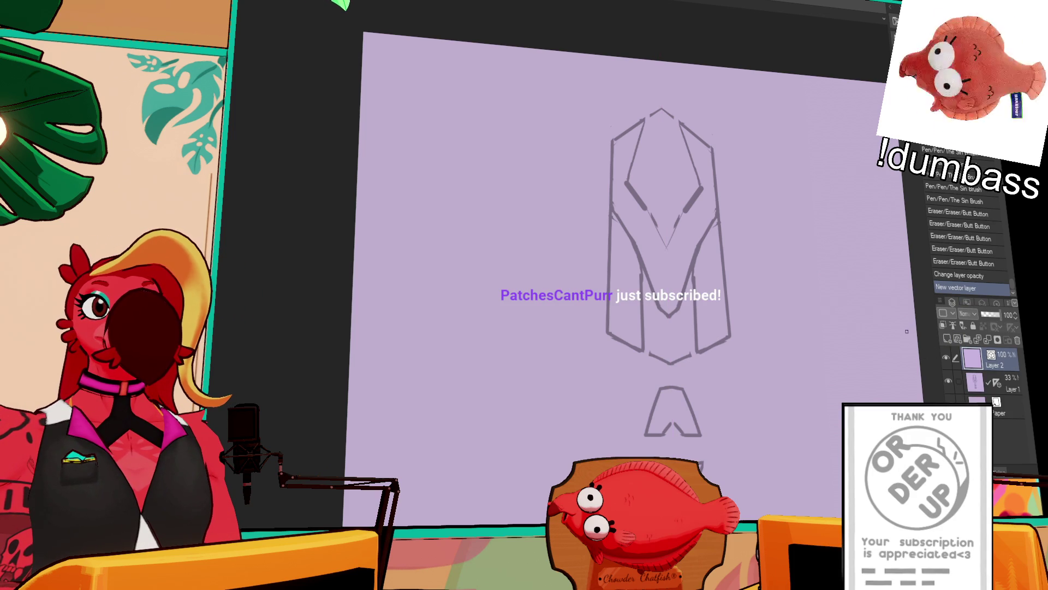
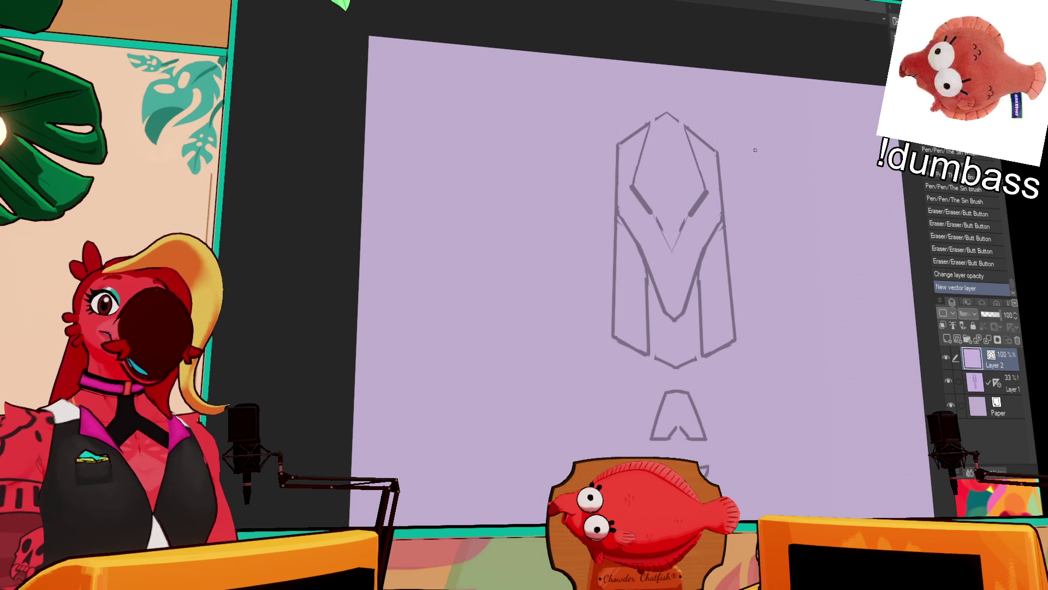
- Add a vertical symmetry ruler through the emblem and ink its mirrored hexagonal outline
mouse_move(751, 140)
left_mouse_down()
mouse_move(775, 180)
mouse_move(810, 196)
mouse_move(800, 220)
mouse_move(846, 245)
left_mouse_up()
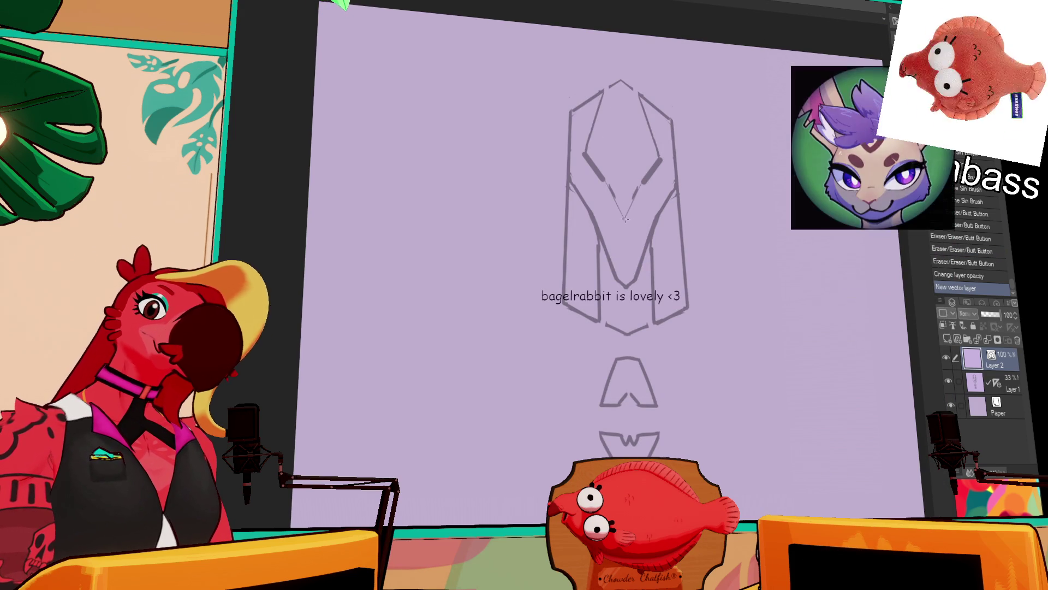
left_click_drag(621, 82, 626, 237)
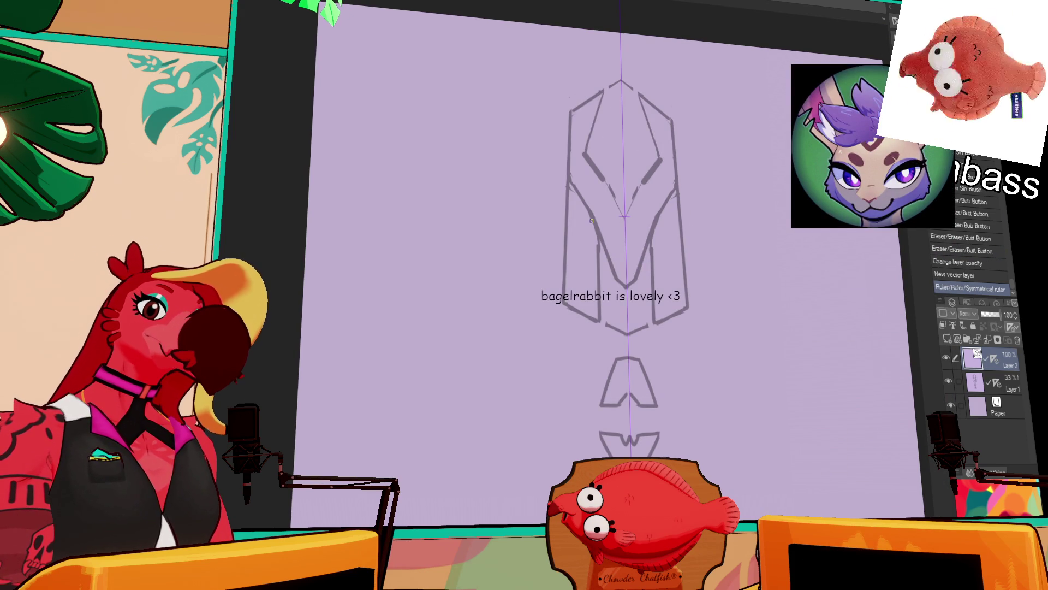
mouse_move(569, 110)
left_mouse_down()
mouse_move(563, 303)
mouse_move(643, 97)
mouse_move(621, 81)
left_mouse_up()
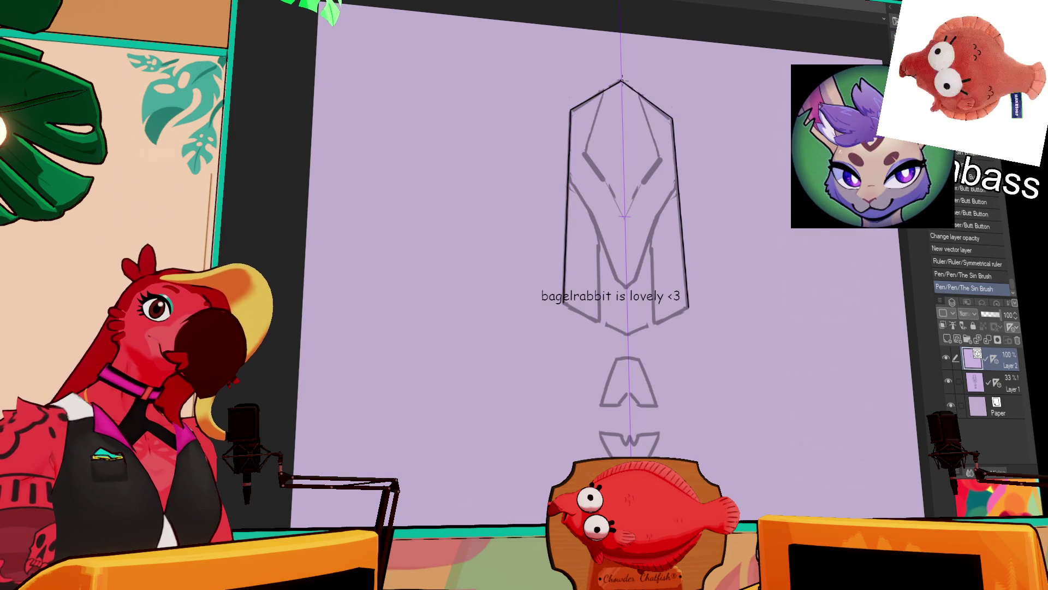
left_click_drag(564, 304, 627, 334)
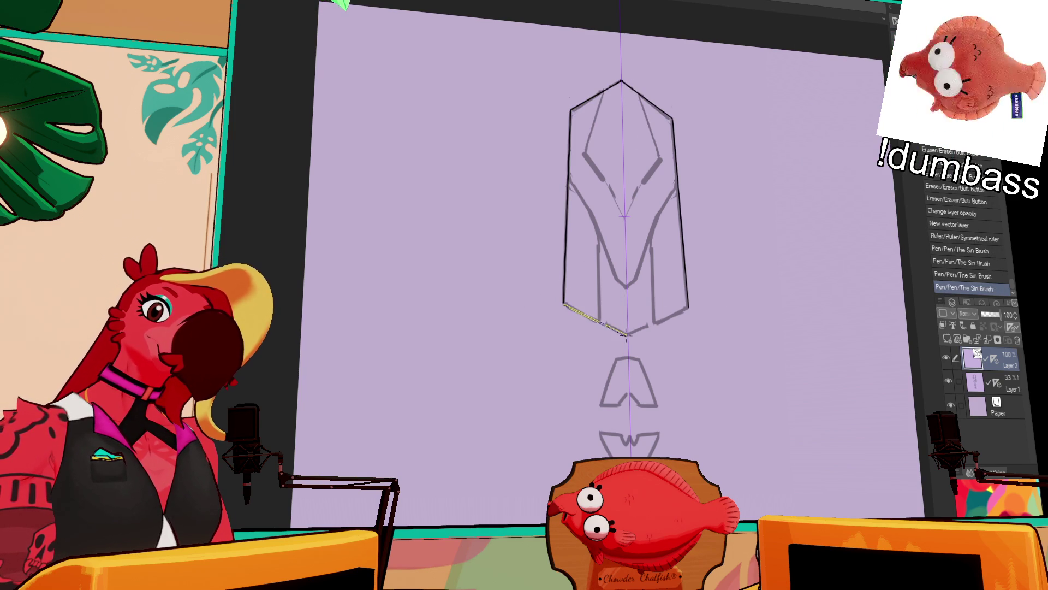
- Erase the stray lines beside the emblem's top point
left_click_drag(704, 206, 673, 289)
left_click_drag(574, 174, 585, 167)
mouse_move(598, 168)
left_mouse_down()
mouse_move(607, 176)
mouse_move(539, 196)
left_mouse_up()
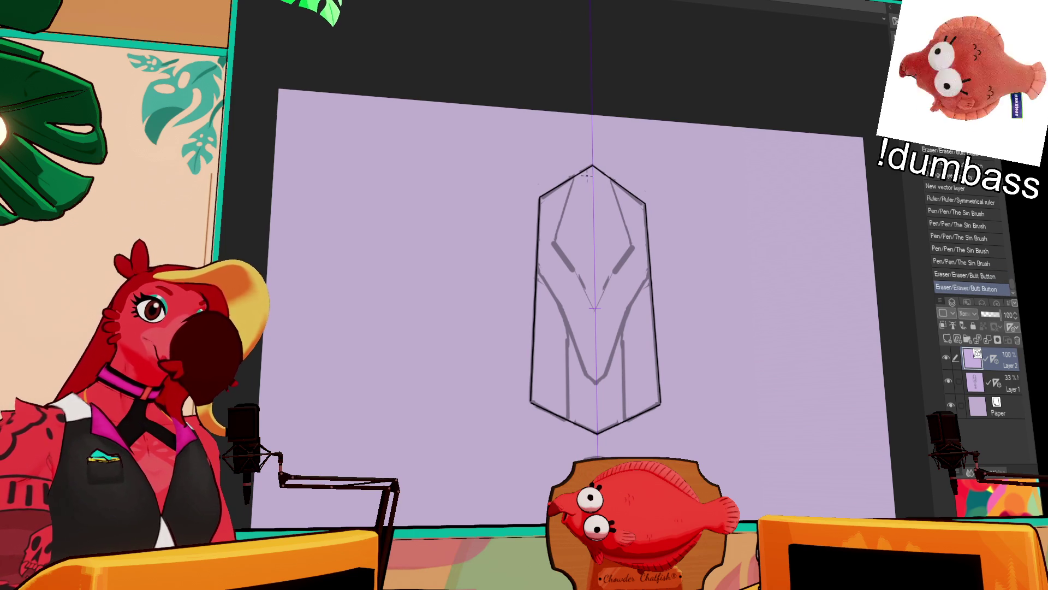
- Ink the emblem's mirrored inner vertical and diagonal lines
scroll(685, 171, "down", 3)
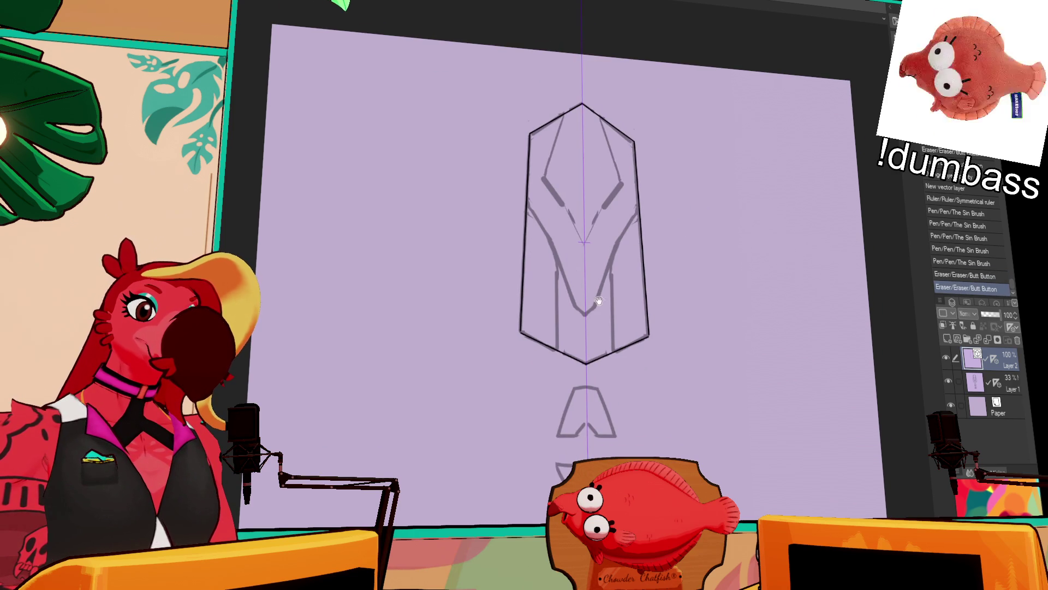
left_click_drag(557, 351, 558, 270)
left_click_drag(557, 351, 558, 251)
mouse_move(527, 204)
left_mouse_down()
mouse_move(584, 316)
mouse_move(597, 281)
left_mouse_up()
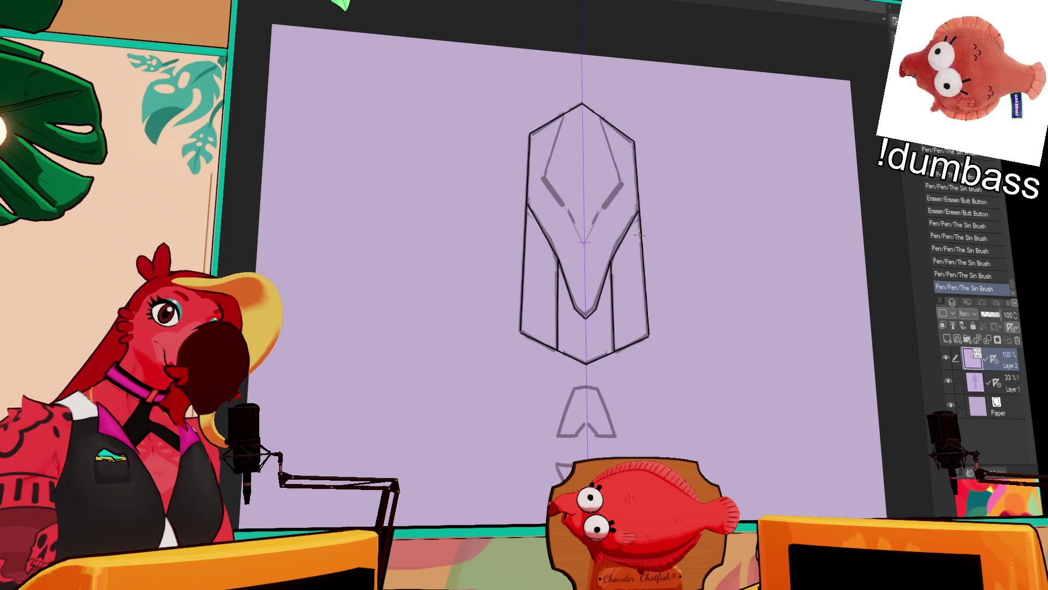
scroll(620, 240, "up", 1)
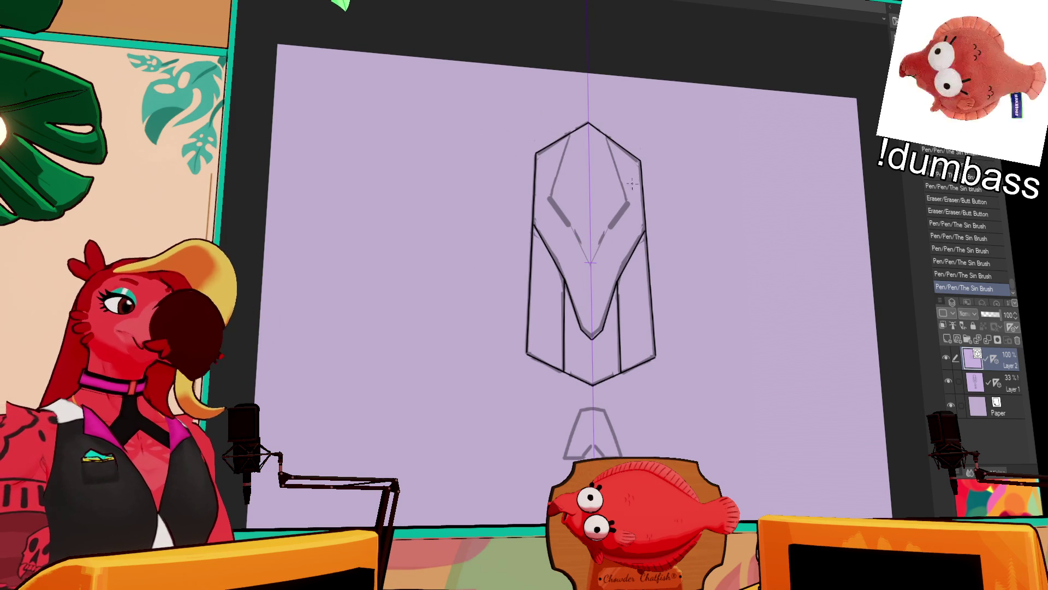
scroll(583, 228, "up", 1)
- Draw short dark eye slashes on both sides, comparing stroke versions with undo and redo
mouse_move(556, 207)
left_mouse_down()
mouse_move(574, 232)
mouse_move(634, 212)
left_mouse_up()
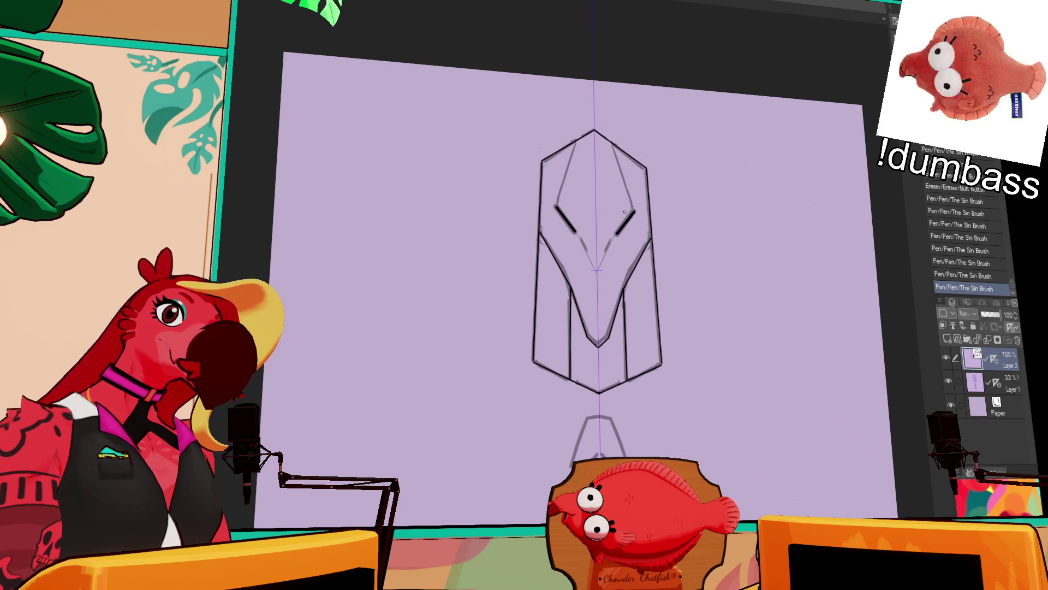
key("ctrl+z")
key("ctrl+z")
left_click_drag(557, 207, 579, 248)
key("ctrl+z")
key("ctrl+z")
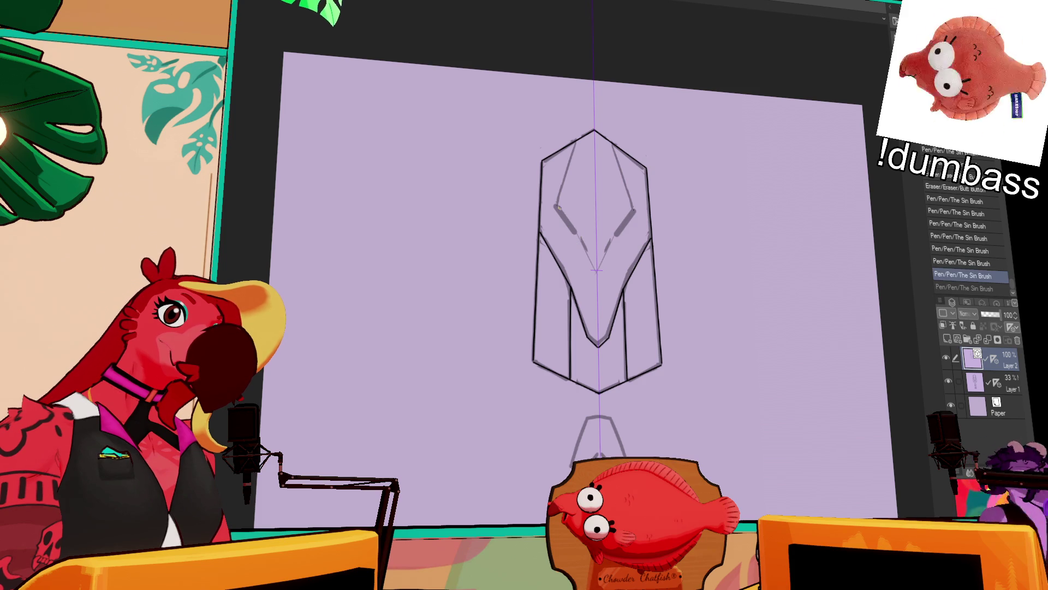
key("ctrl+y")
key("ctrl+y")
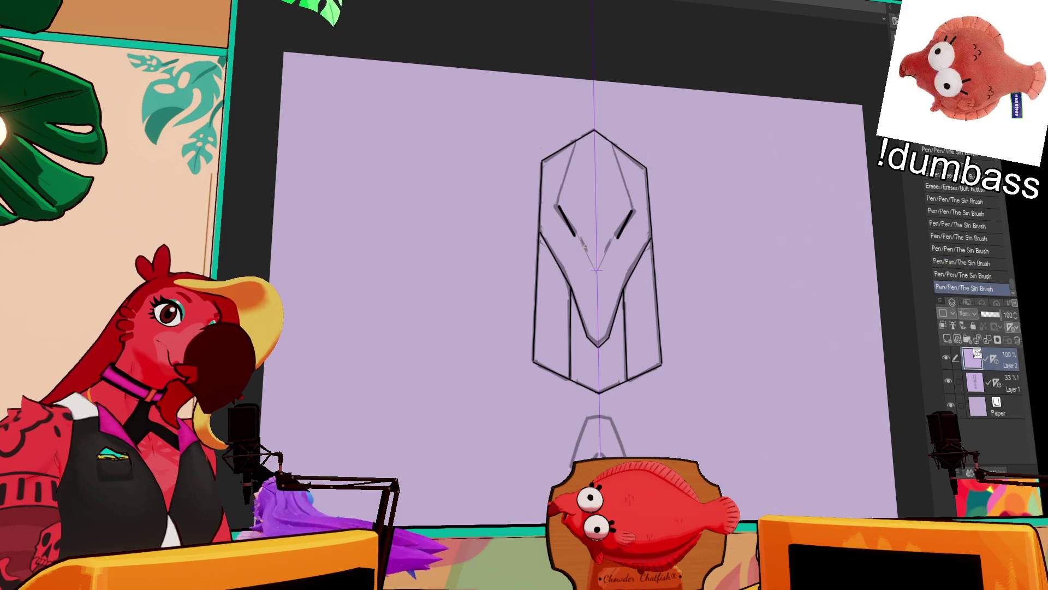
key("ctrl+z")
left_click_drag(580, 246, 609, 253)
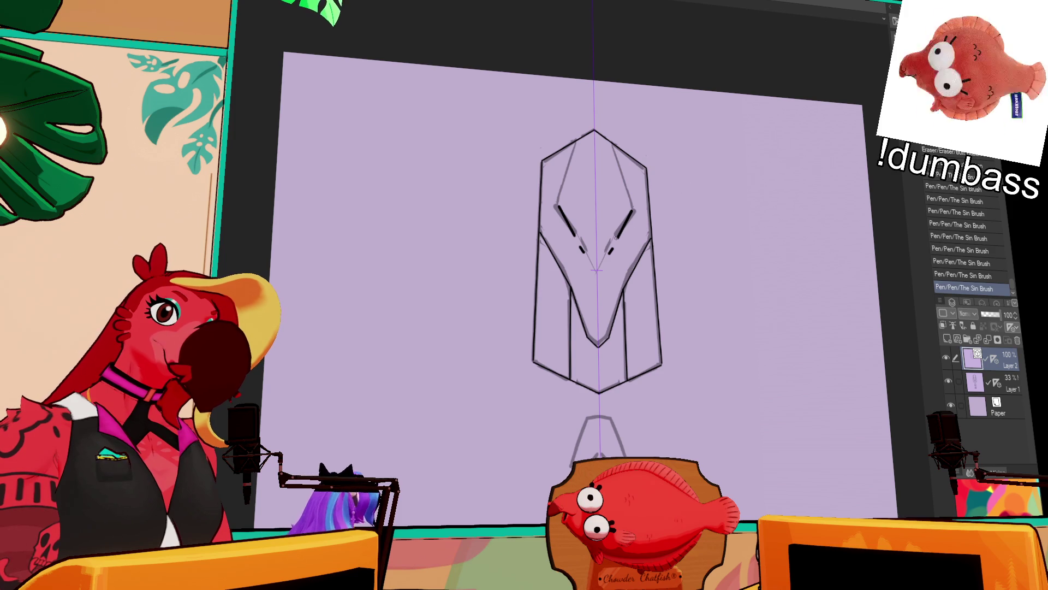
left_click_drag(781, 148, 768, 174)
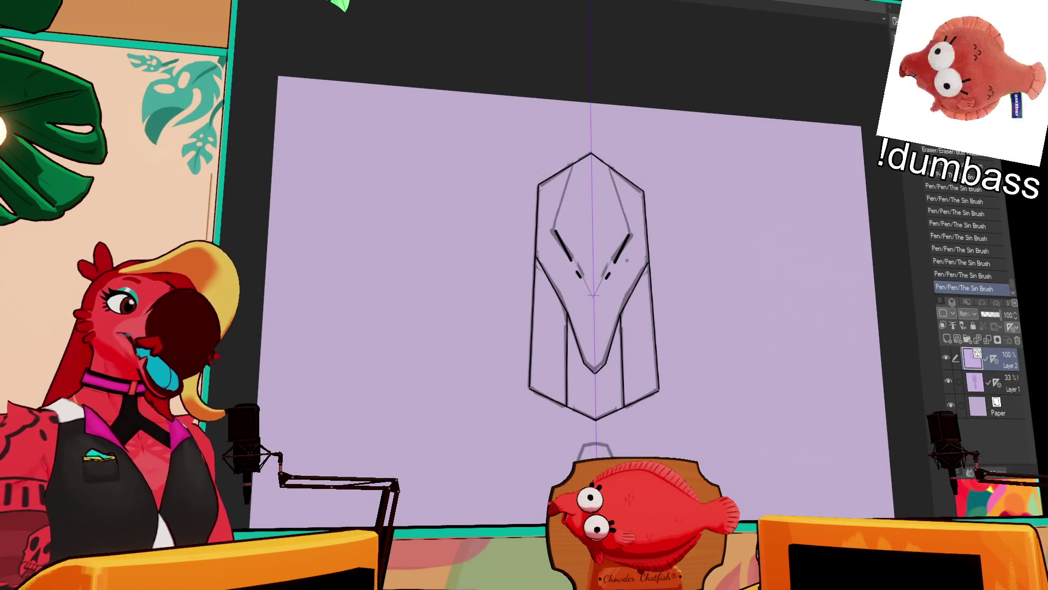
left_click_drag(694, 274, 788, 293)
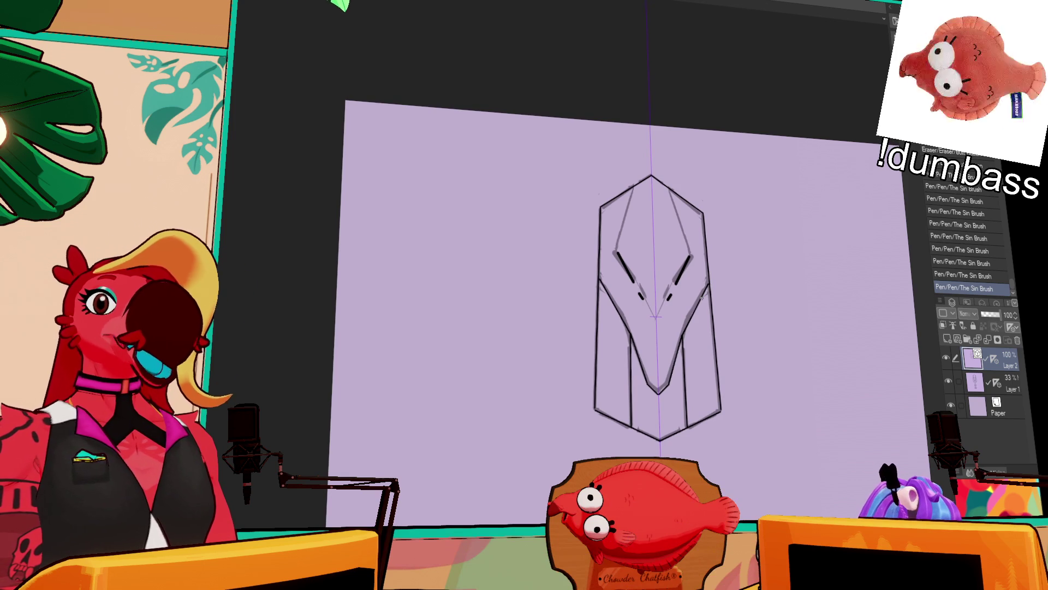
mouse_move(797, 247)
left_mouse_down()
mouse_move(808, 254)
mouse_move(779, 247)
left_mouse_up()
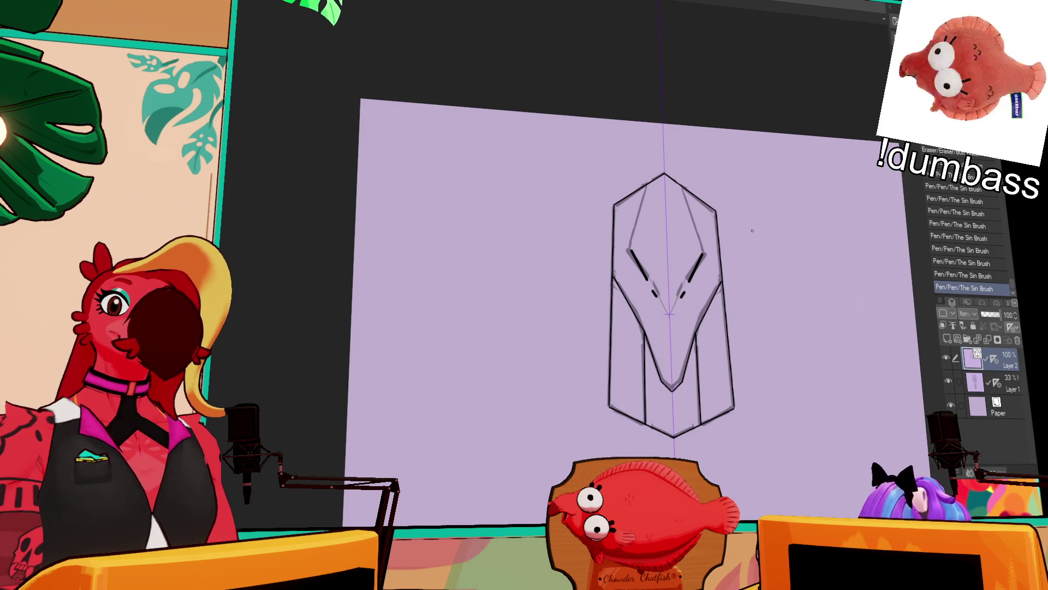
- Darken the mirrored lines below the top and erase the dark lower-face V strokes
key("ctrl+z")
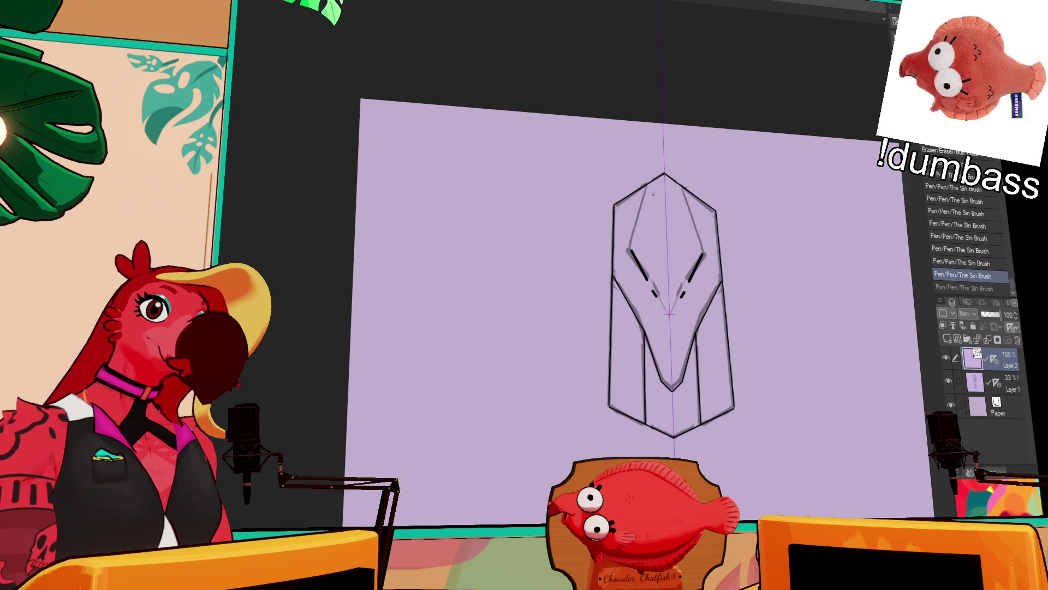
left_click_drag(648, 187, 634, 230)
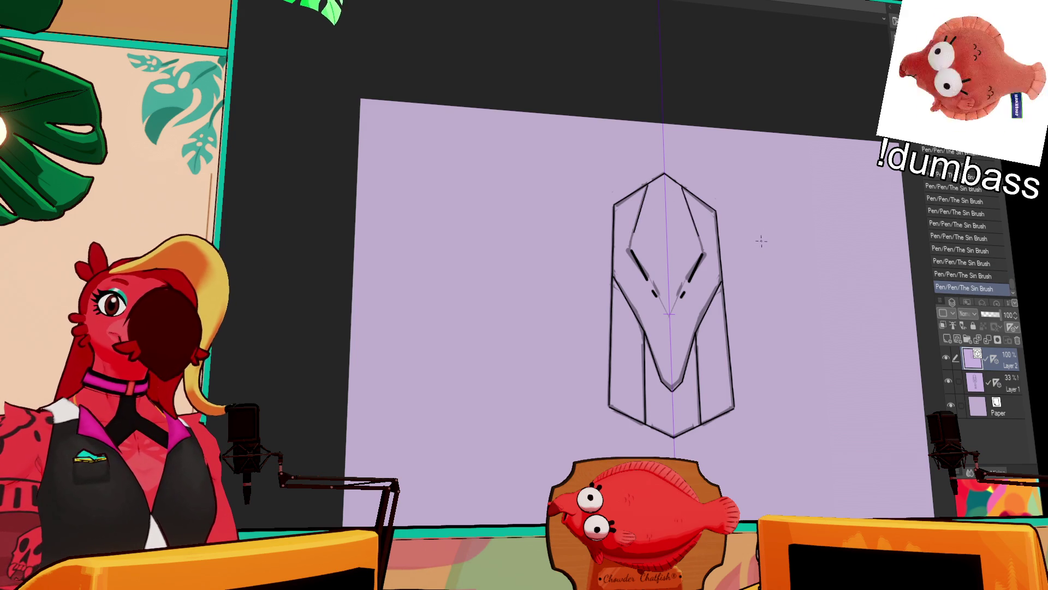
left_click_drag(647, 336, 694, 338)
left_click_drag(682, 377, 671, 391)
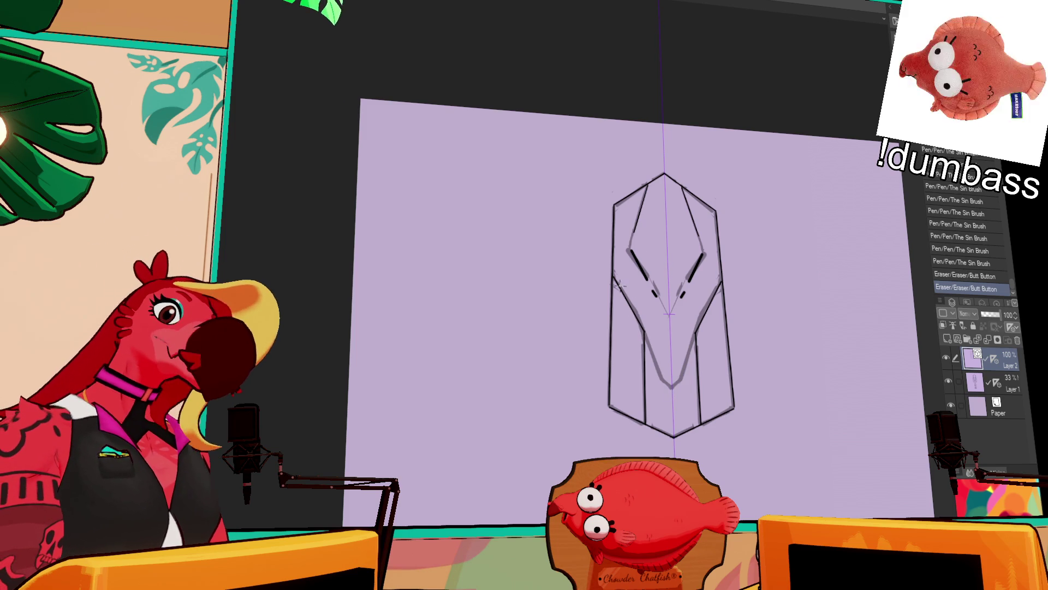
left_click_drag(620, 280, 638, 326)
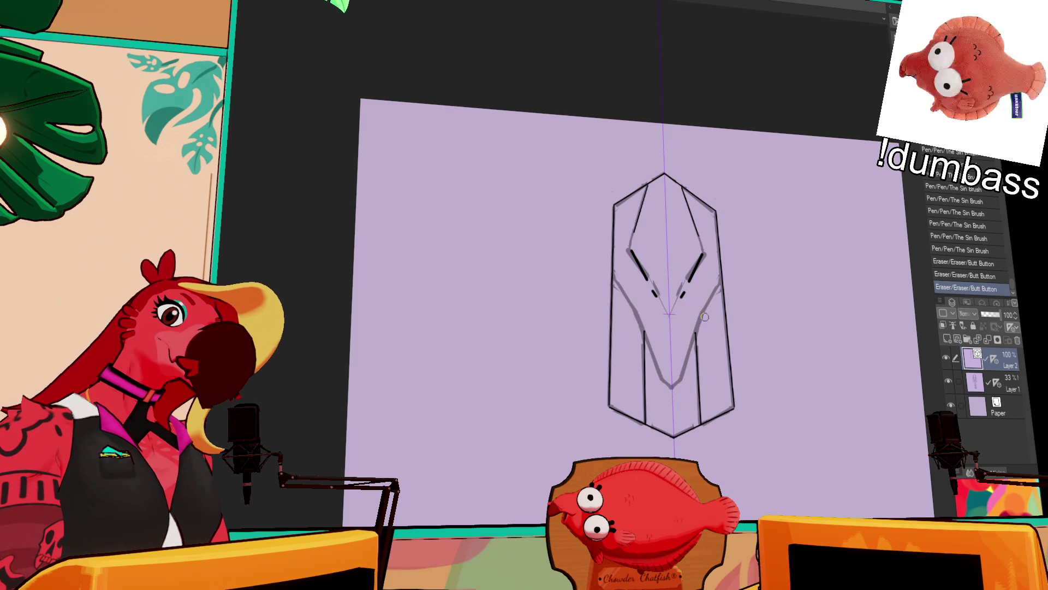
- Redraw the right diagonal and lower V darker and clean up small spots
left_click_drag(722, 279, 696, 341)
left_click_drag(701, 317, 674, 385)
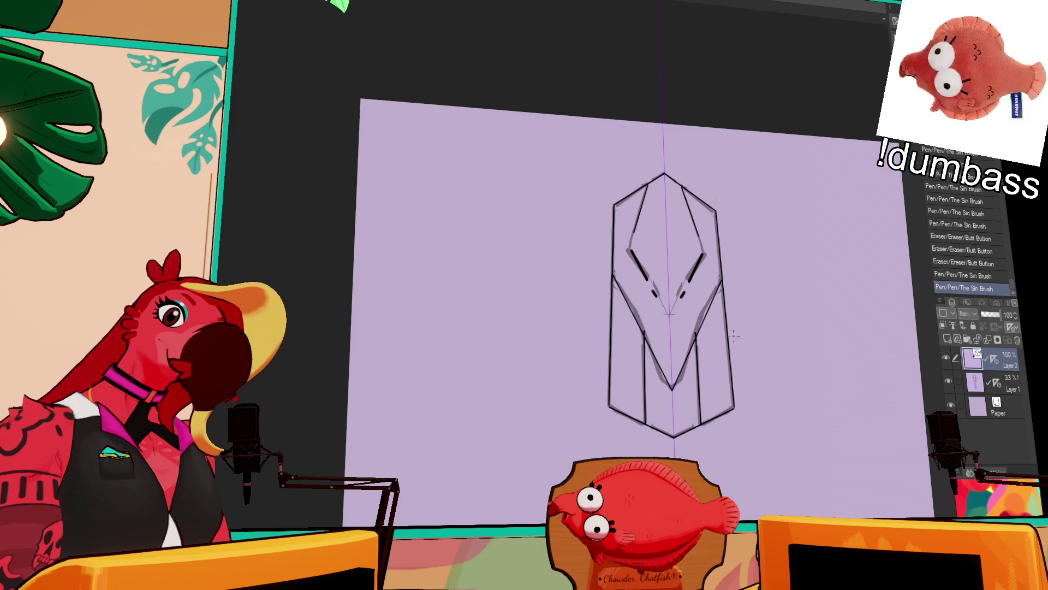
key("ctrl+z")
left_click_drag(615, 280, 673, 389)
mouse_move(715, 339)
left_mouse_down()
mouse_move(672, 390)
mouse_move(668, 382)
left_mouse_up()
left_click_drag(668, 385, 672, 390)
mouse_move(665, 344)
left_mouse_down()
mouse_move(642, 328)
mouse_move(708, 303)
left_mouse_up()
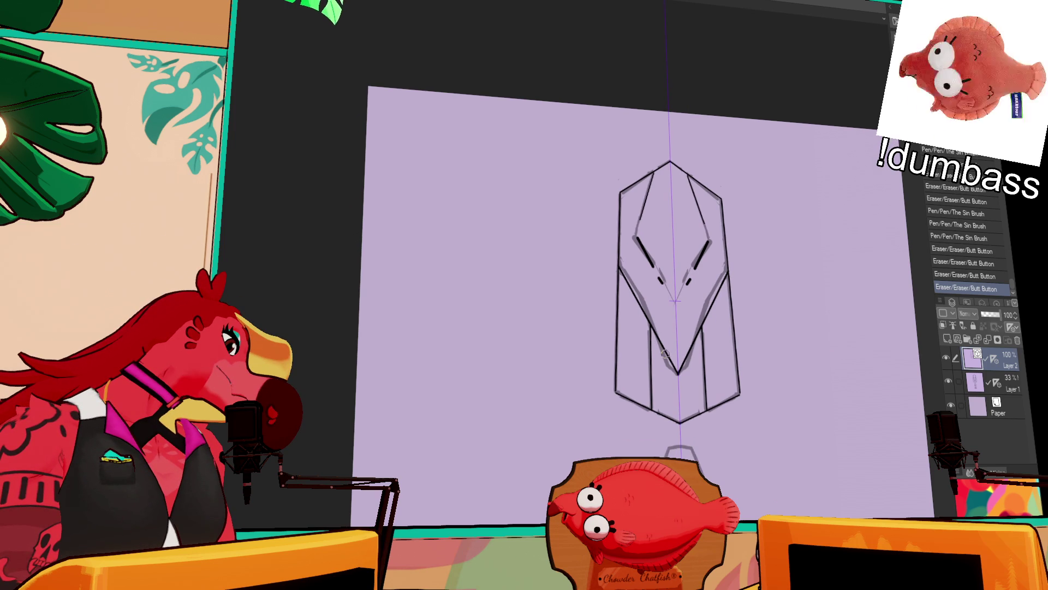
- Hide Layer 1's rough sketch to check the inks, then show it again
left_click(947, 381)
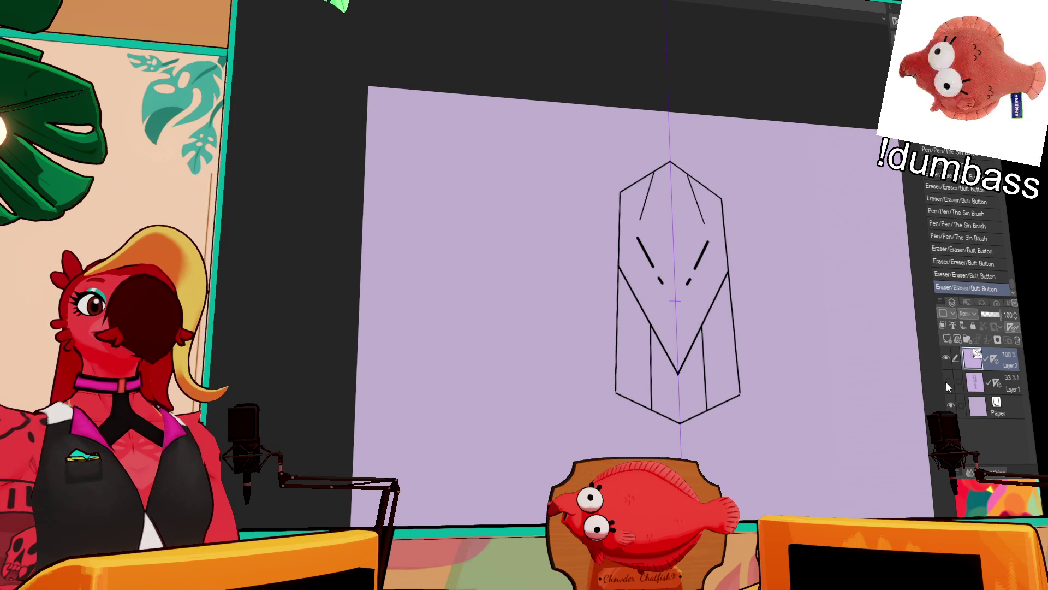
left_click(948, 380)
scroll(765, 271, "up", 2)
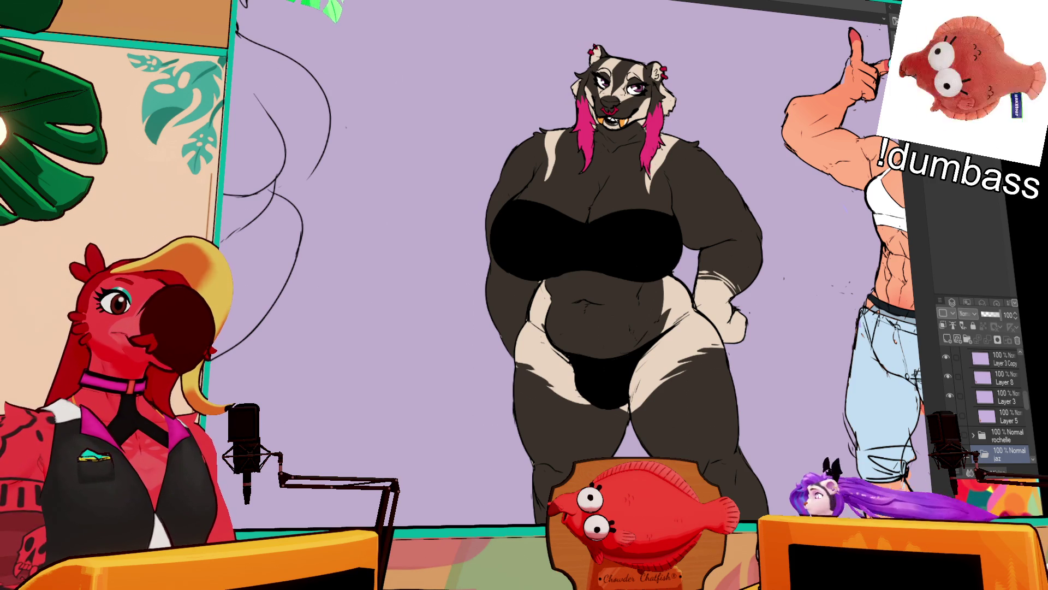
scroll(575, 295, "down", 1)
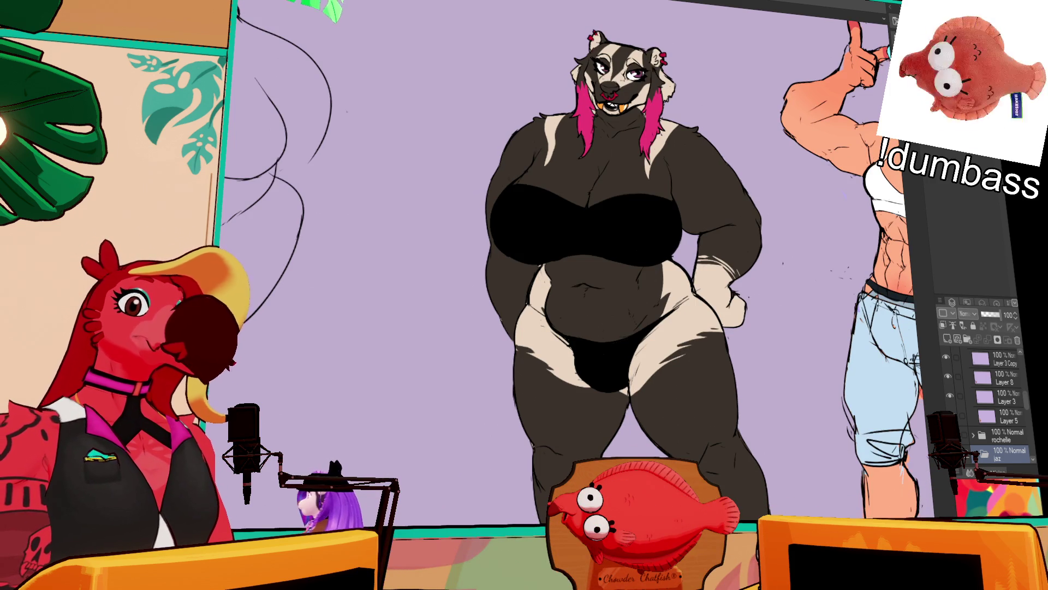
scroll(575, 262, "down", 10)
scroll(588, 292, "down", 1)
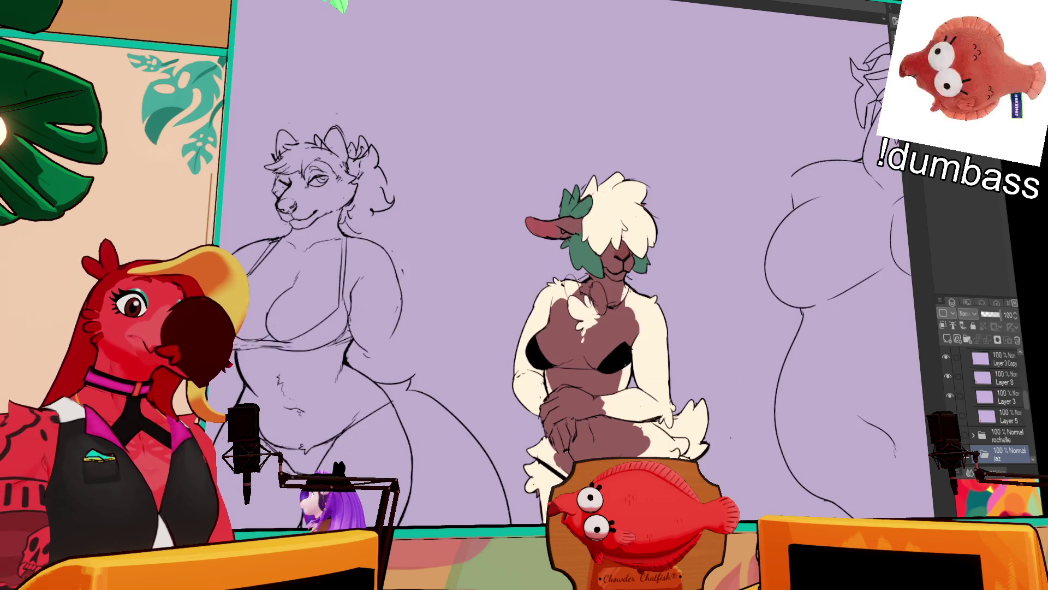
scroll(575, 295, "right", 10)
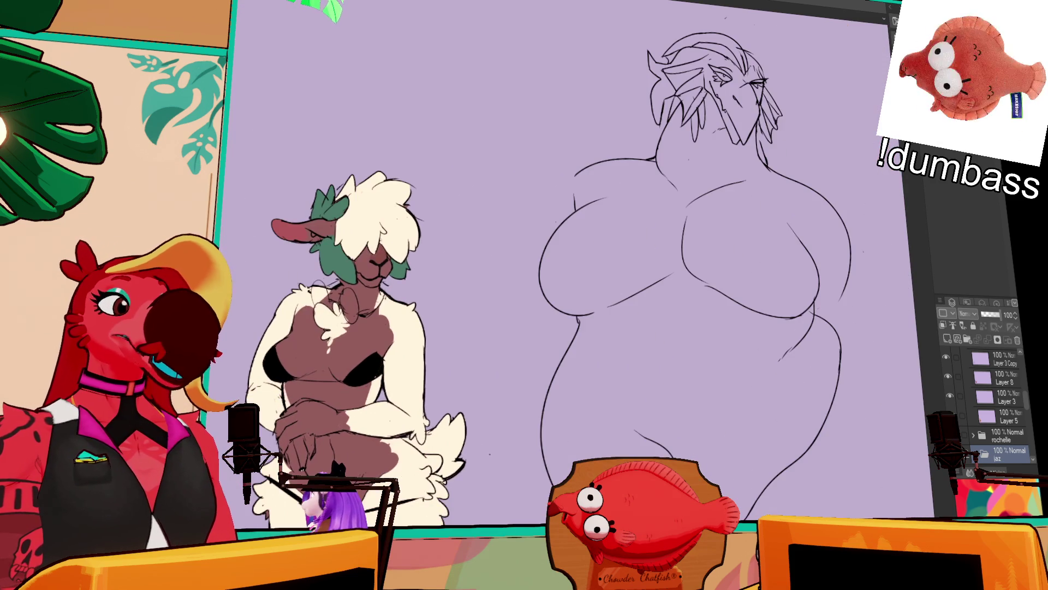
scroll(579, 262, "up", 10)
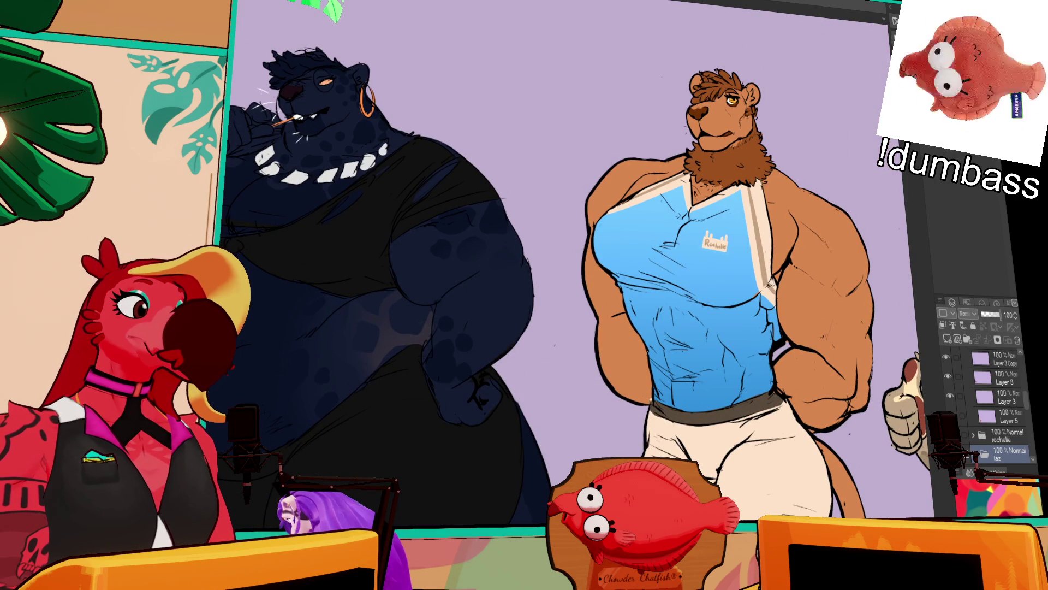
scroll(579, 287, "right", 10)
scroll(563, 262, "down", 5)
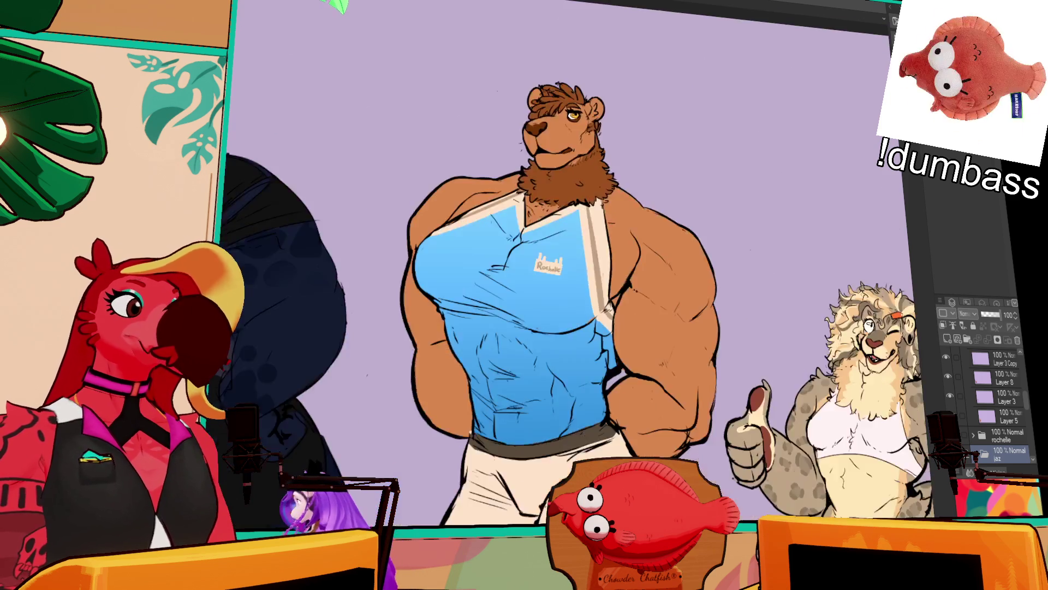
scroll(562, 262, "up", 5)
scroll(579, 295, "up", 1)
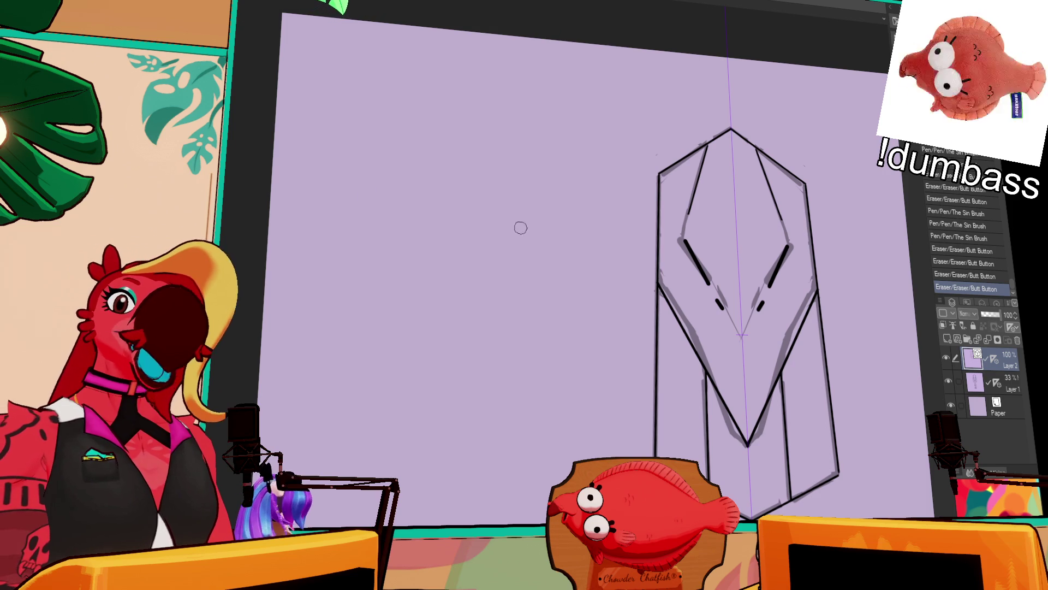
- Hide Layer 1's rough sketch with the emblem centred in view
left_click_drag(656, 306, 542, 277)
scroll(542, 277, "down", 2)
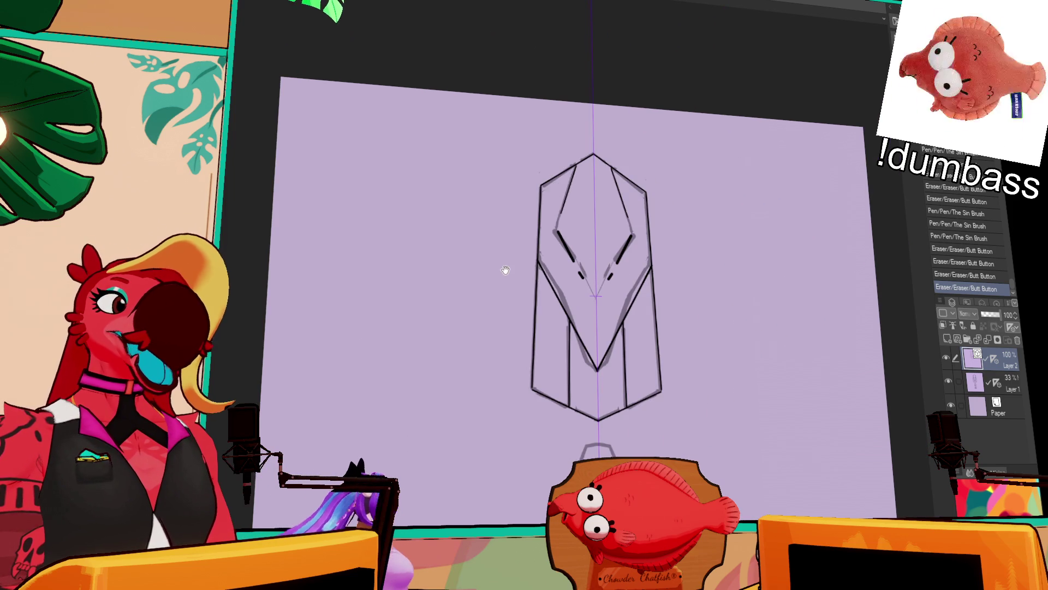
left_click(949, 381)
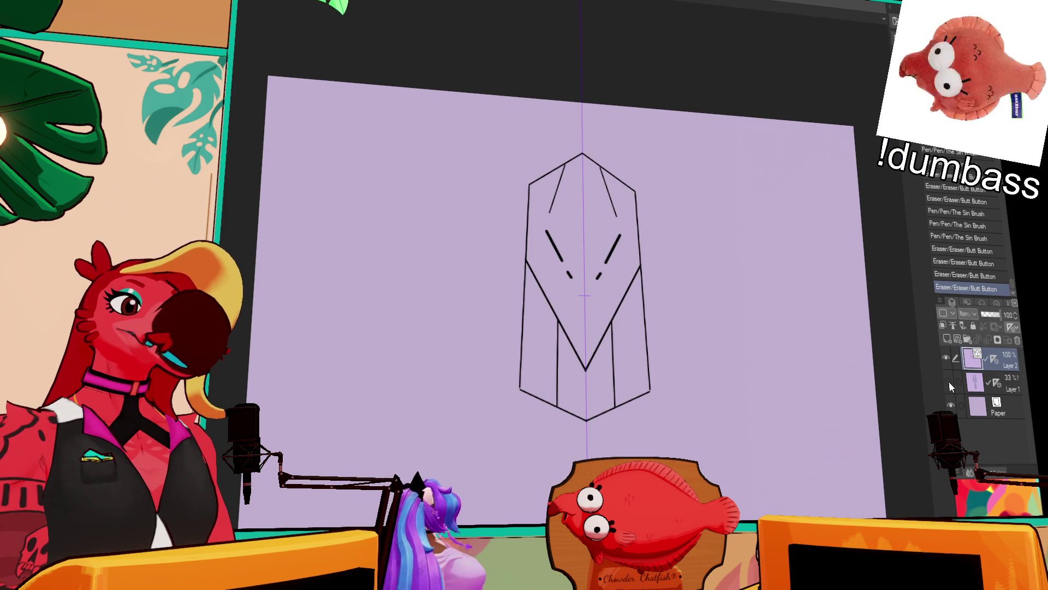
- Add a new raster layer, Layer 3, beneath the inked linework
scroll(815, 342, "down", 2)
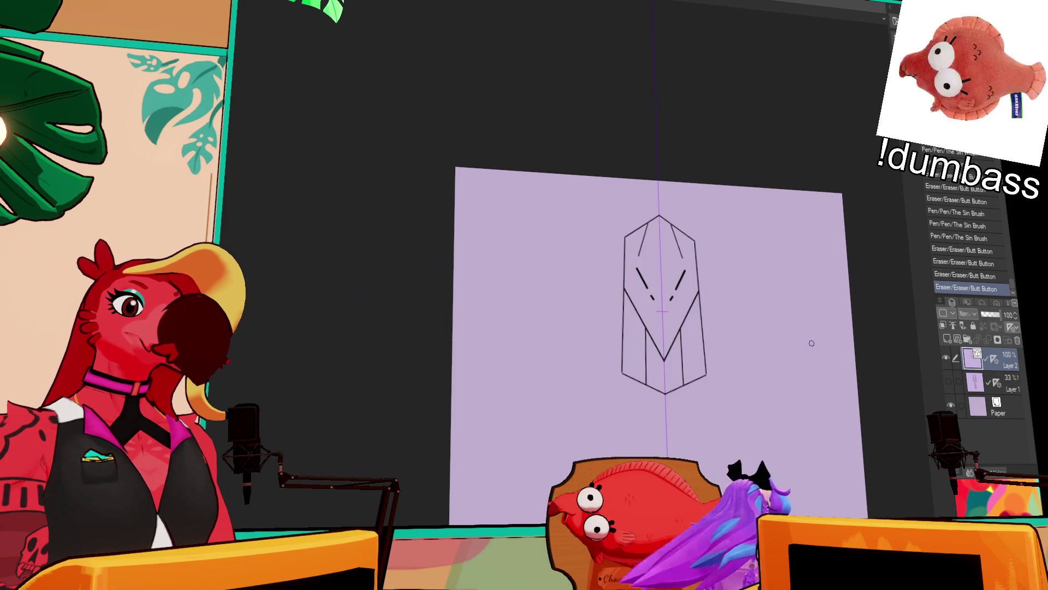
scroll(805, 343, "up", 3)
scroll(792, 344, "up", 2)
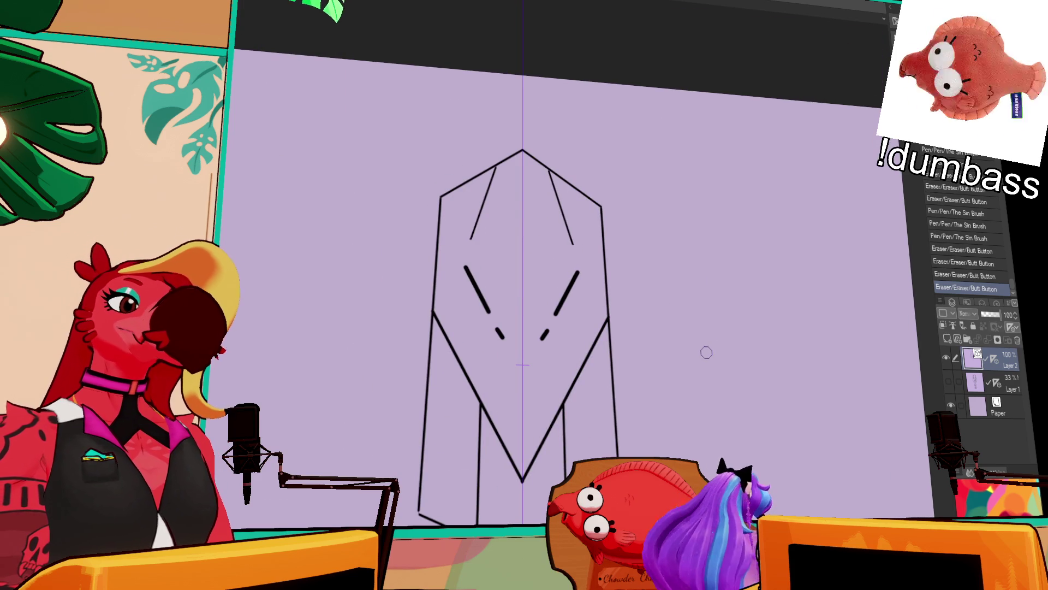
left_click_drag(773, 379, 777, 354)
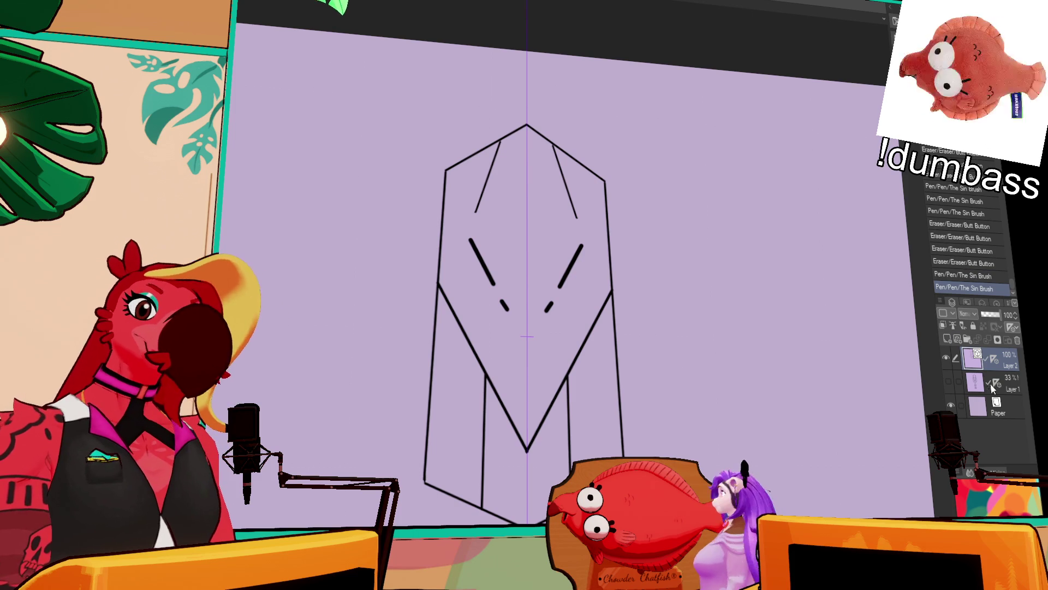
left_click(1010, 378)
left_click(947, 339)
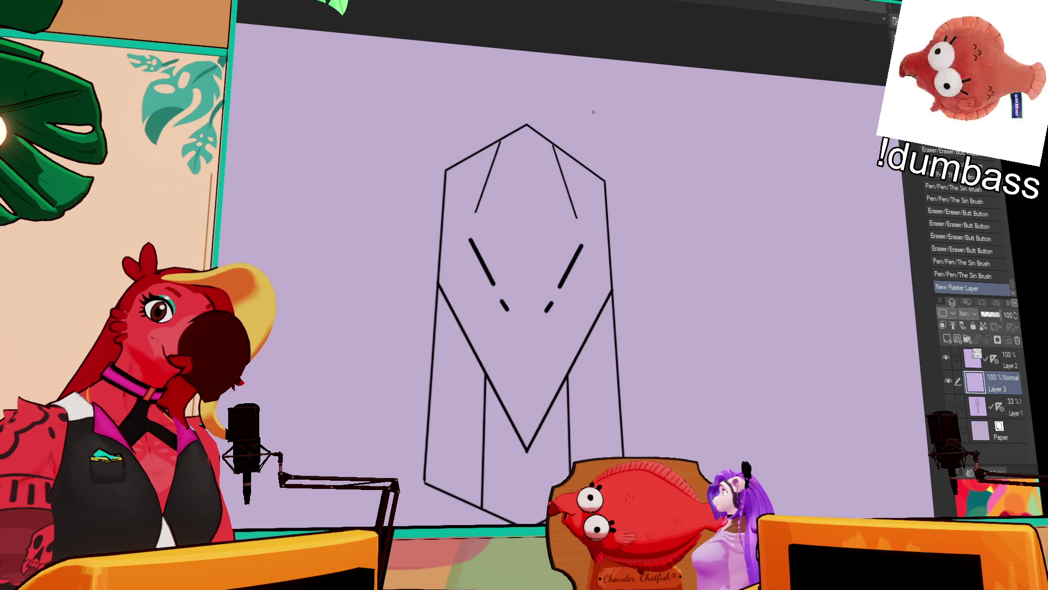
- Erase the eye strokes and stray dots from the linework layer
left_click(1005, 361)
left_click_drag(582, 245, 549, 307)
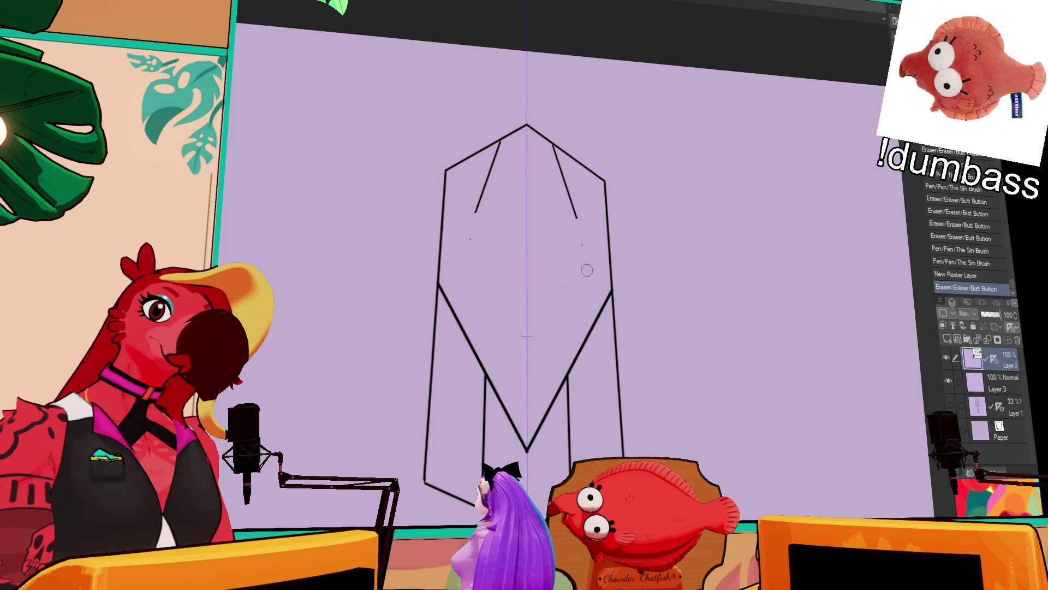
left_click(583, 245)
left_click(580, 244)
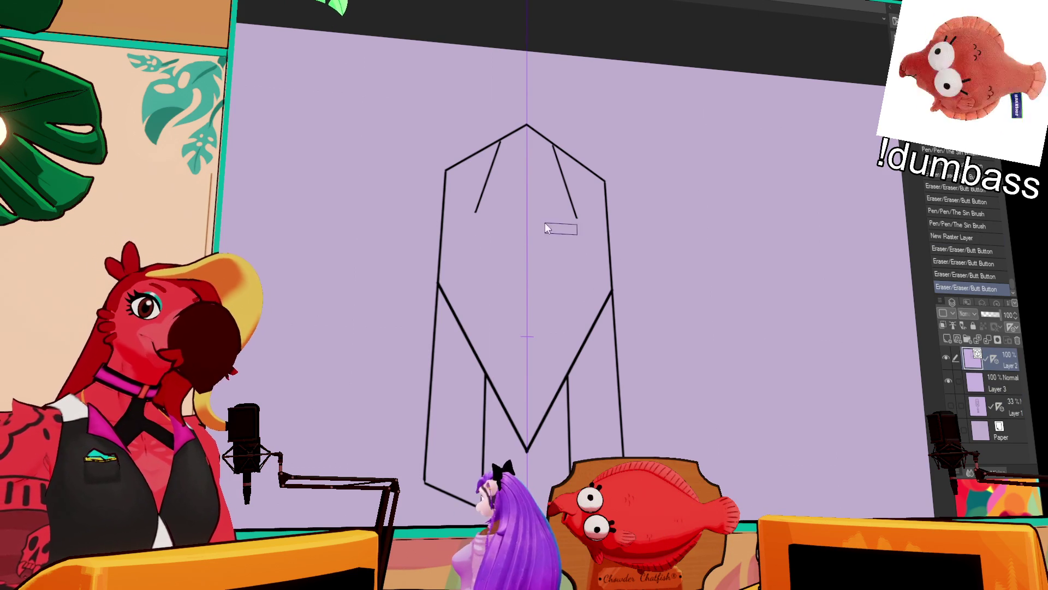
left_click(510, 236)
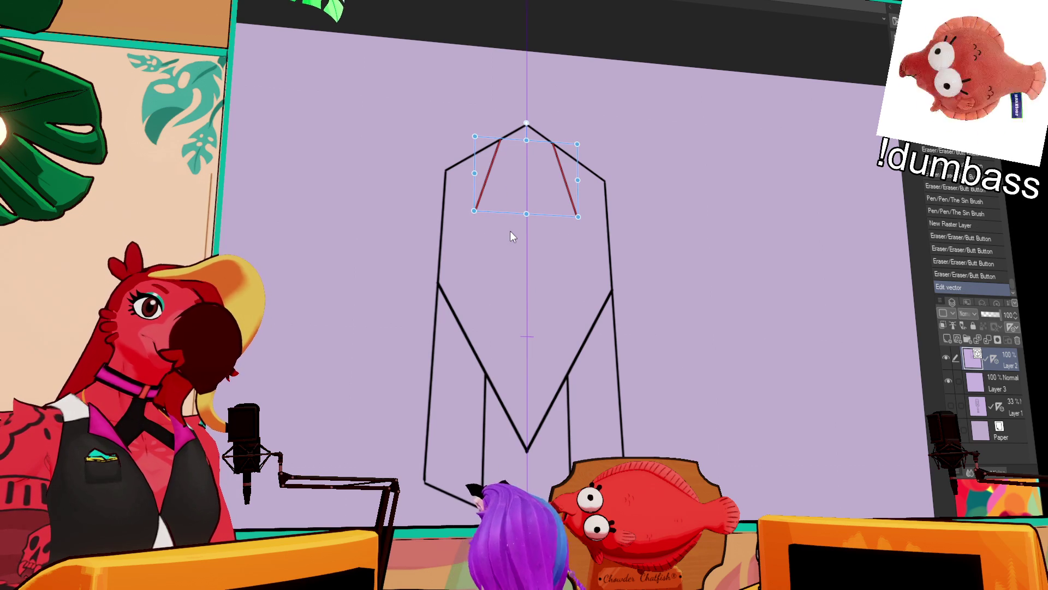
key("p")
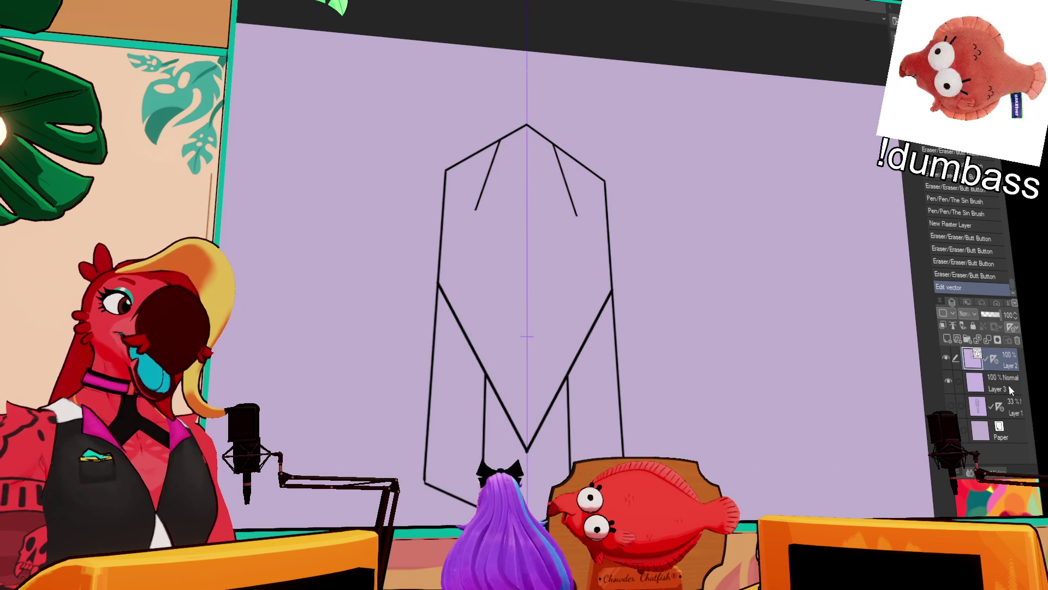
- Draw a short stroke on Layer 3 and show the rough sketch for reference
left_click(1011, 389)
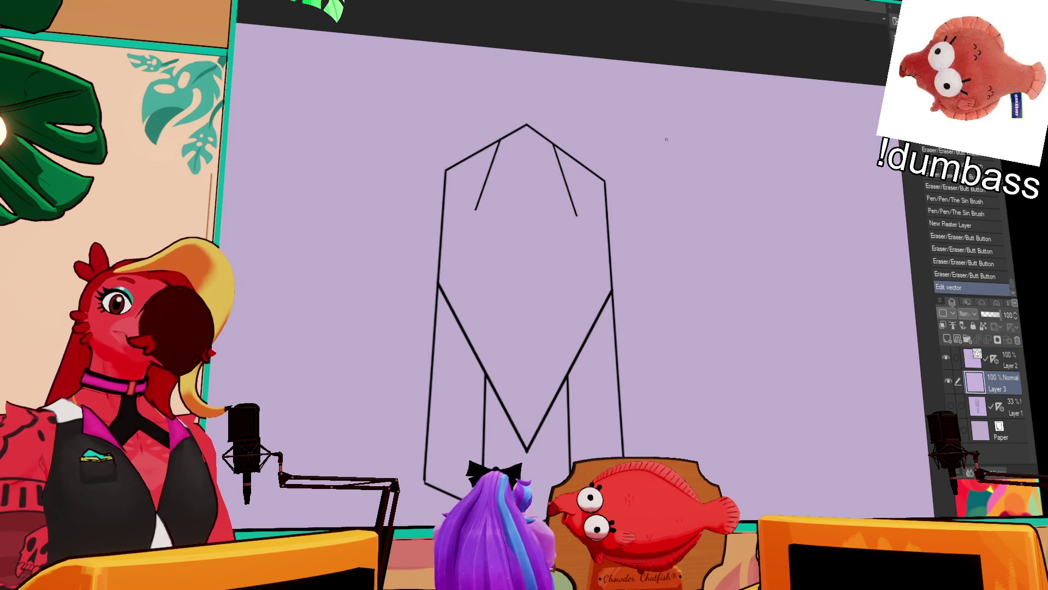
scroll(667, 141, "left", 3)
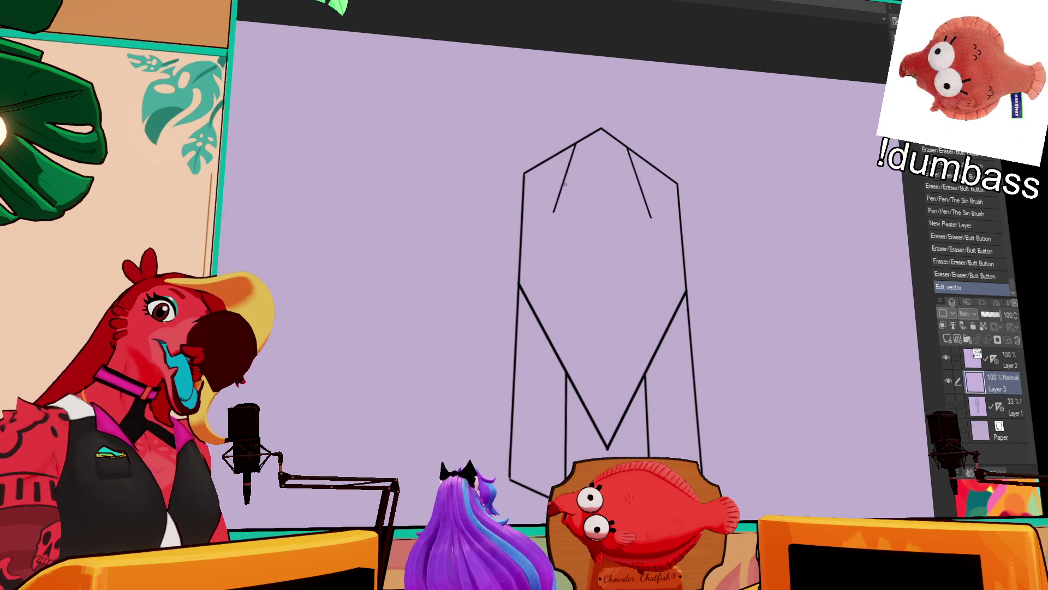
left_click_drag(556, 204, 553, 217)
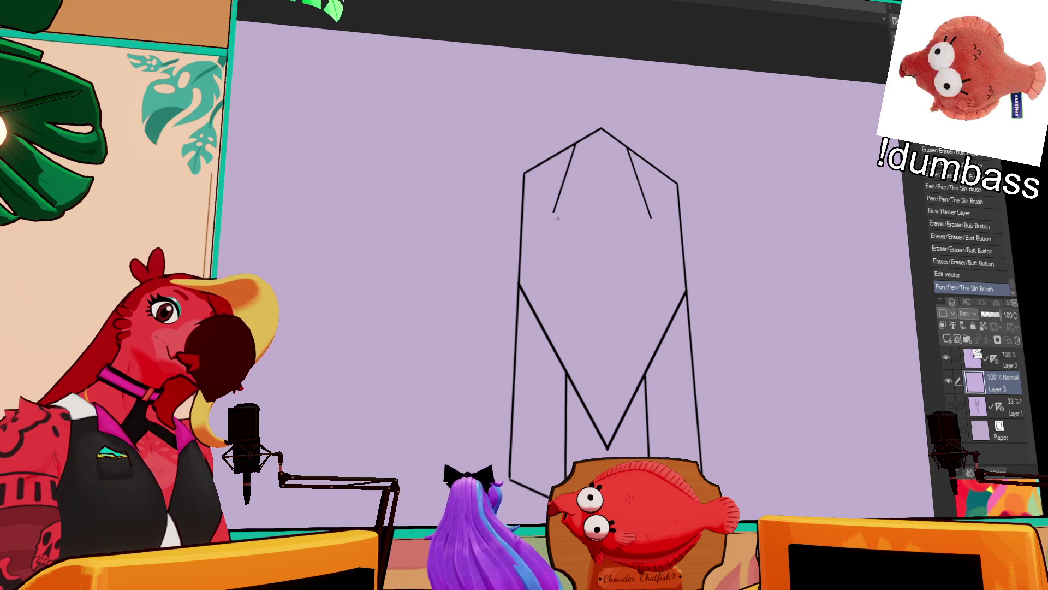
left_click(951, 407)
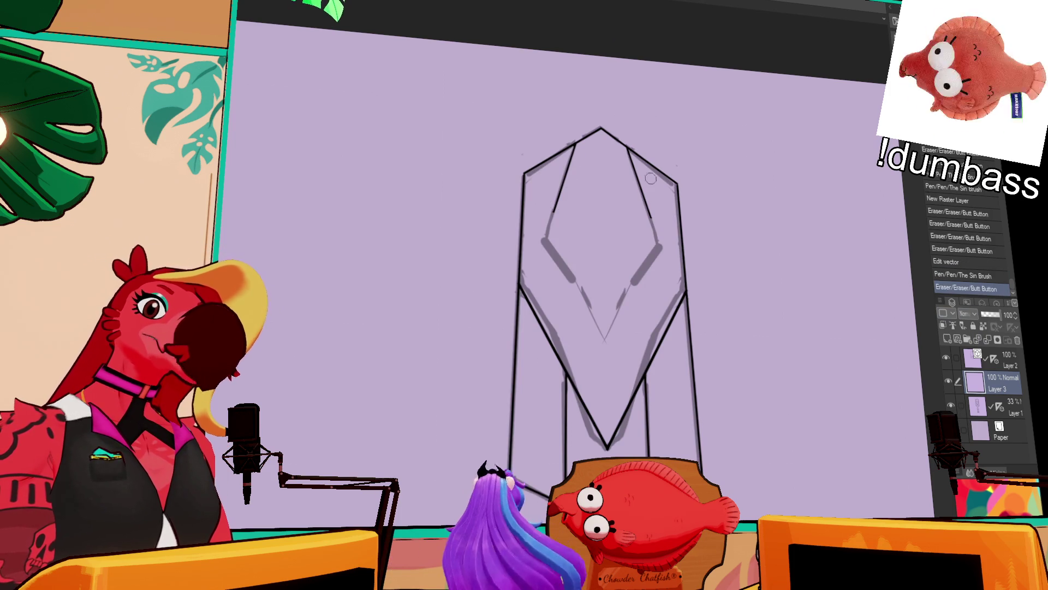
left_click(975, 360)
- Erase the old inner lines, redraw a new inner line following the sketch, and hide the sketch
left_click_drag(568, 148, 567, 191)
left_click_drag(642, 208, 642, 215)
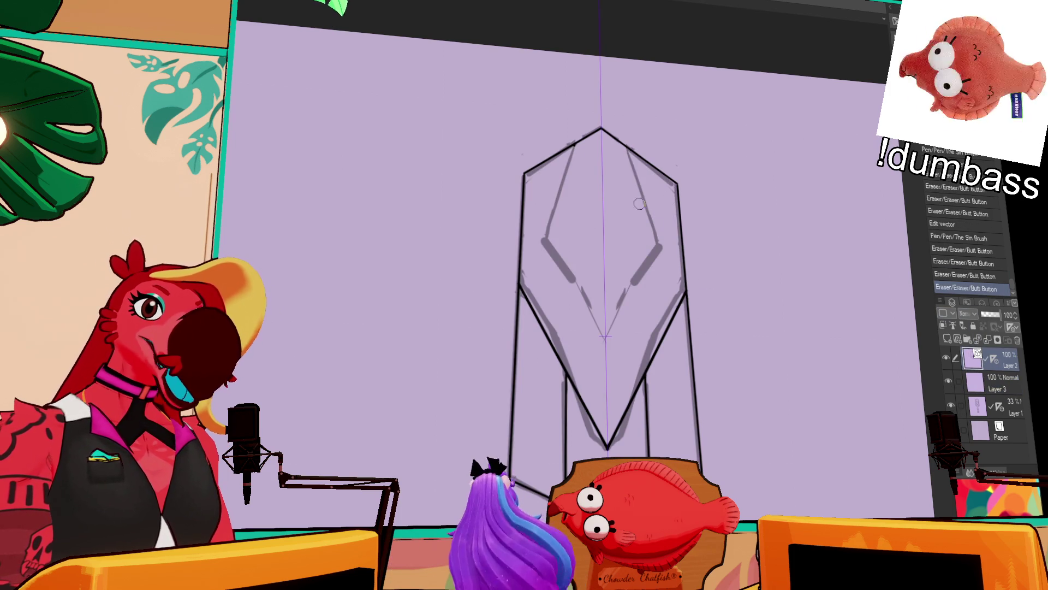
mouse_move(574, 145)
left_mouse_down()
mouse_move(548, 246)
mouse_move(605, 341)
left_mouse_up()
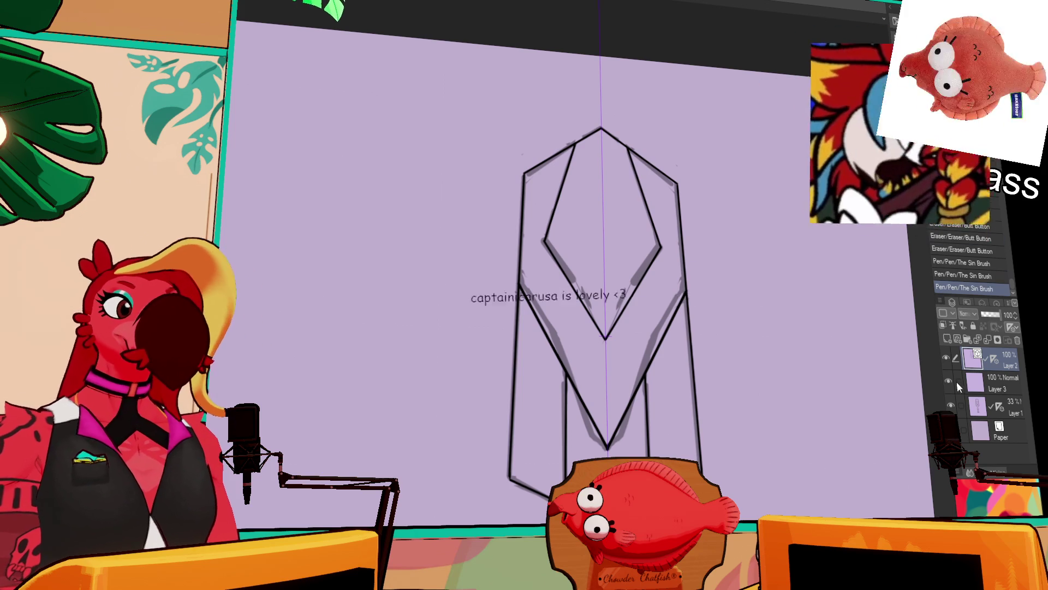
left_click(952, 404)
left_click(1001, 378)
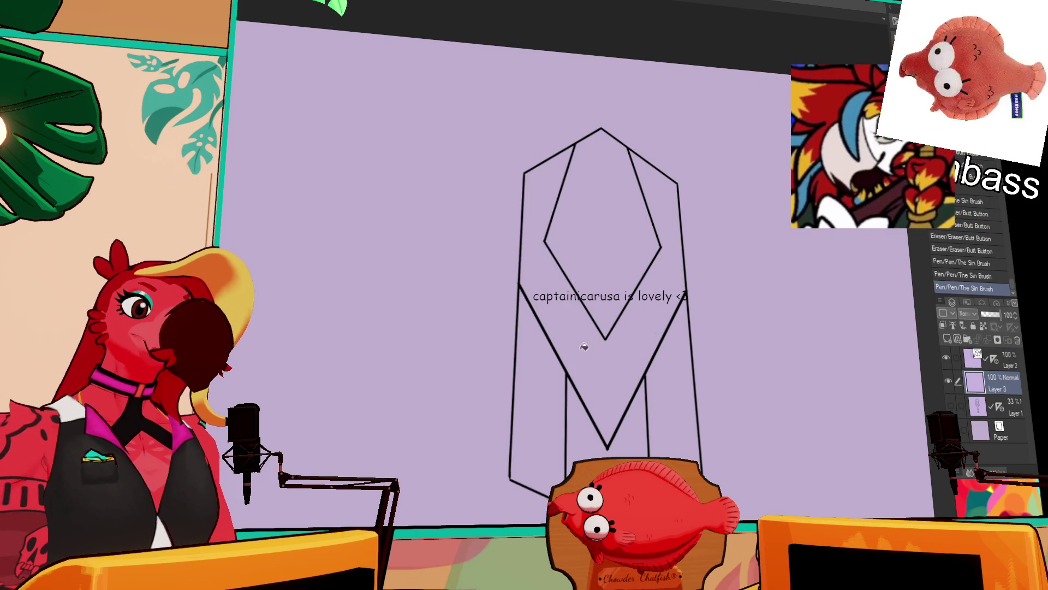
- Fill the emblem's three side sections solid black on Layer 3 and fit it to window
left_click(584, 343)
left_click(564, 395)
left_click(679, 308)
scroll(701, 162, "down", 2)
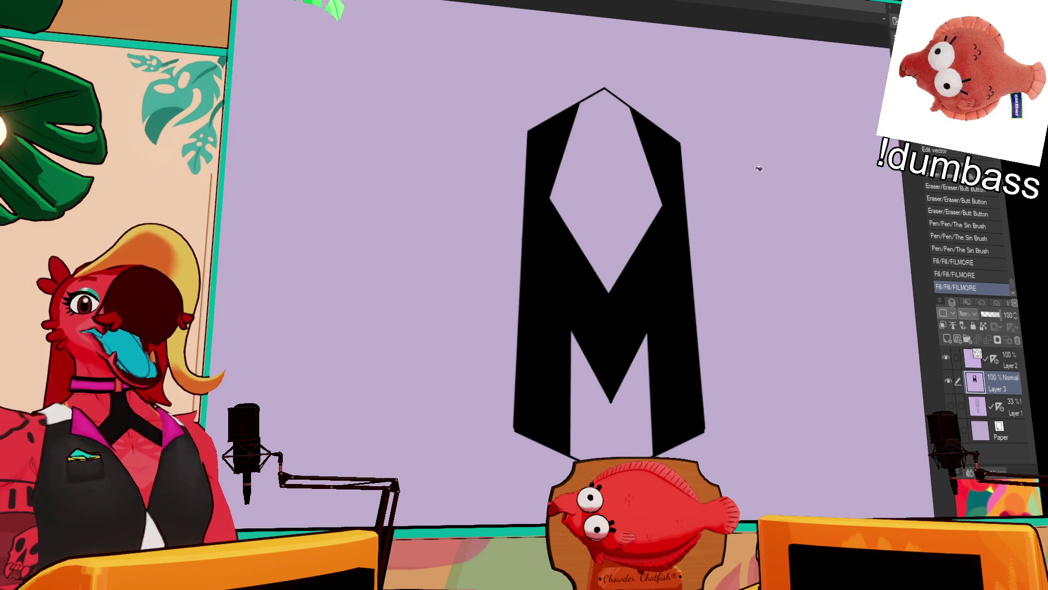
scroll(688, 227, "down", 1)
scroll(707, 237, "down", 1)
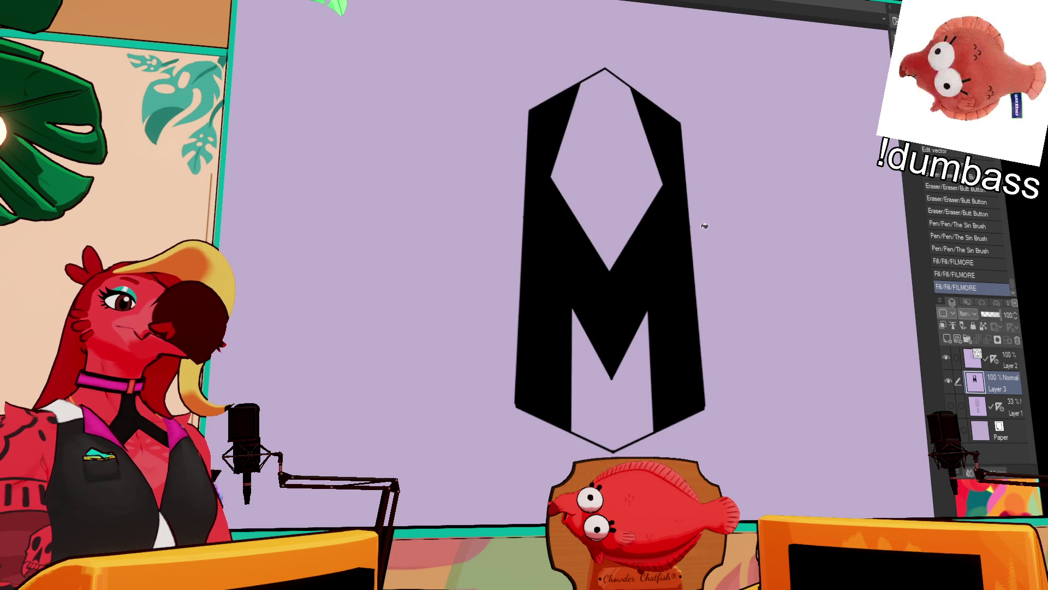
key("ctrl+0")
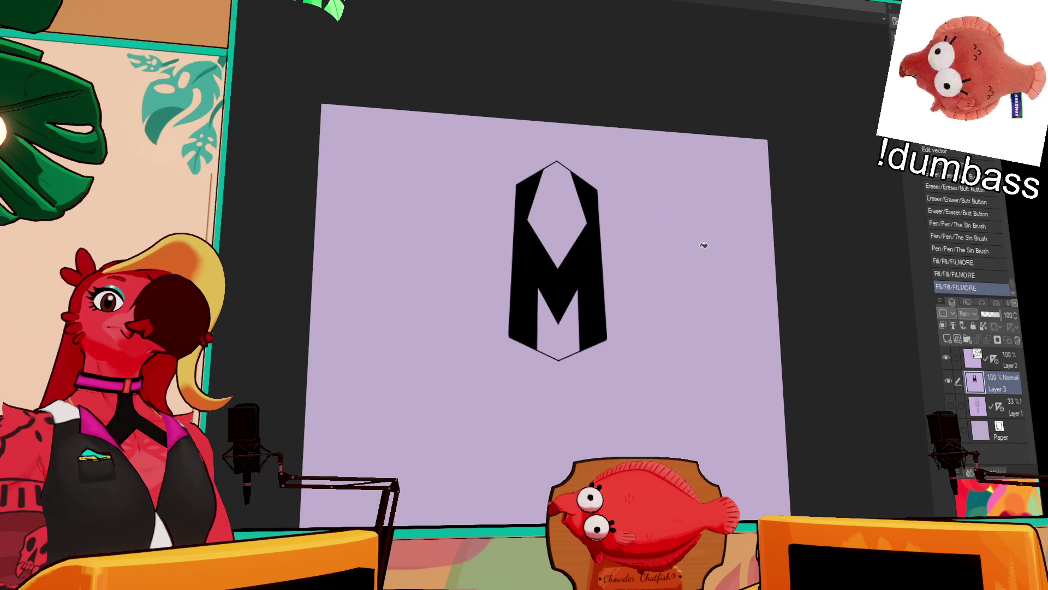
mouse_move(702, 248)
left_mouse_down()
mouse_move(763, 227)
mouse_move(751, 229)
left_mouse_up()
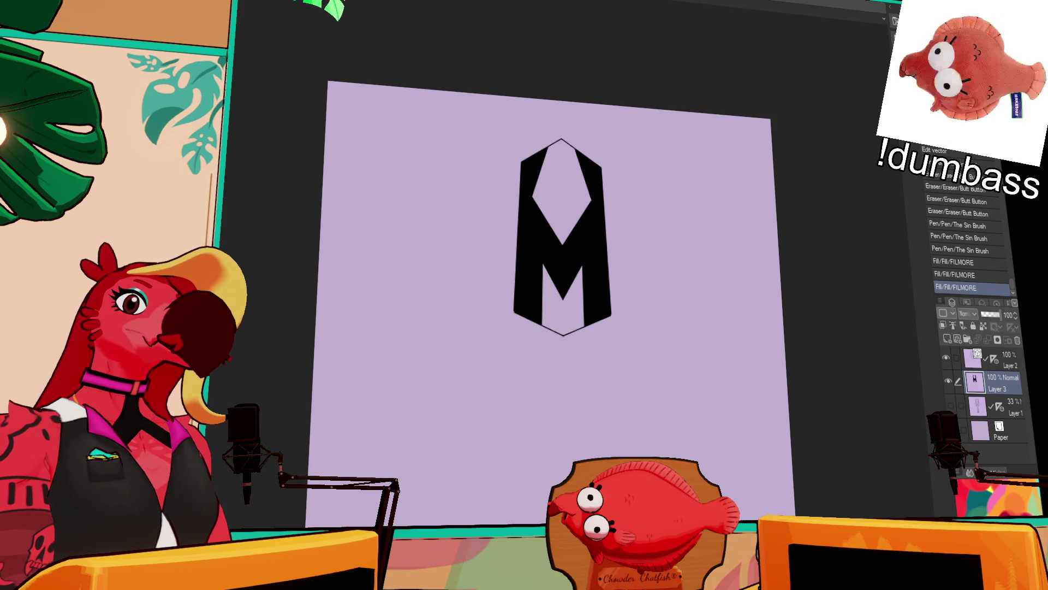
key("v")
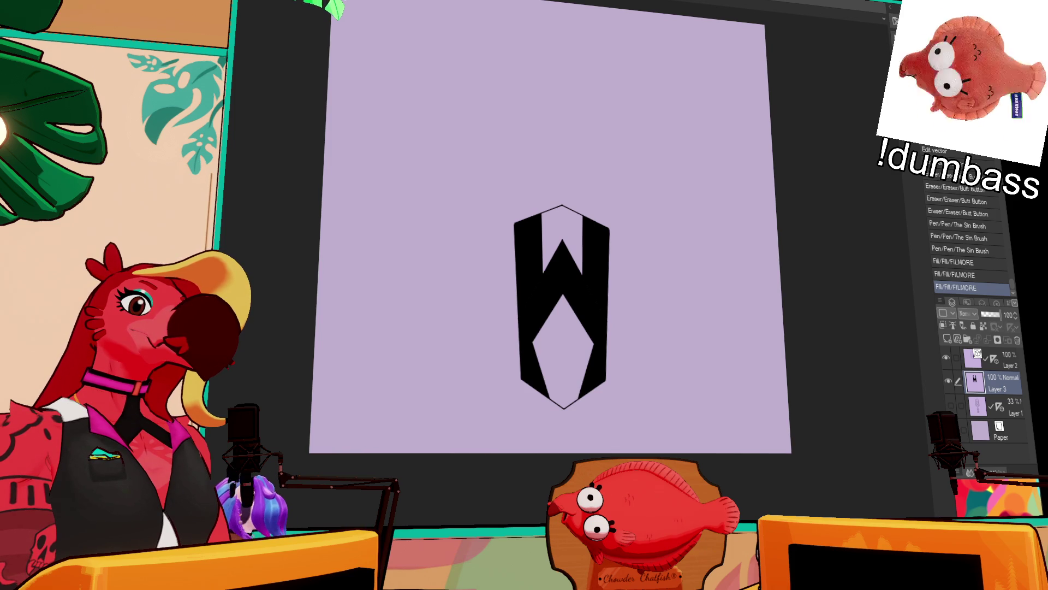
mouse_move(829, 205)
left_mouse_down()
mouse_move(828, 187)
mouse_move(854, 188)
left_mouse_up()
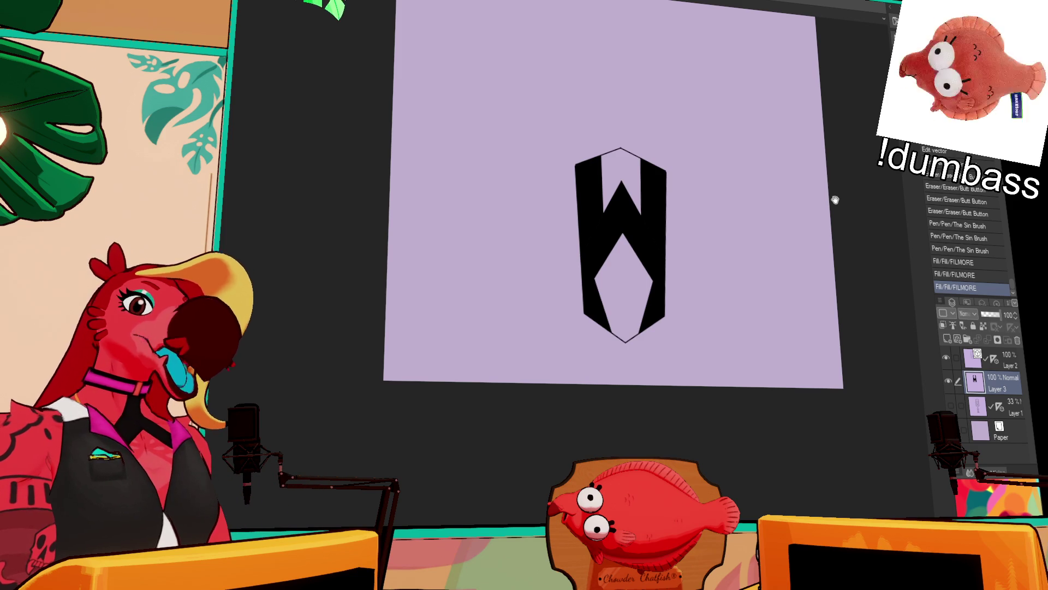
key("ctrl+shift+v")
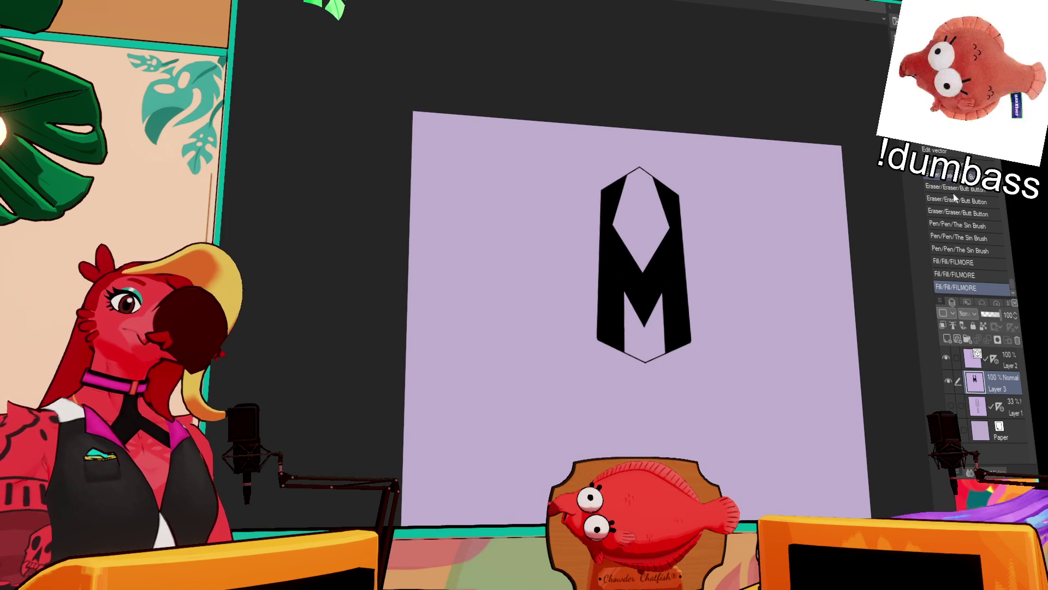
left_click(948, 381)
- Reshape the inner V lines on the linework layer, undoing a stray ruler edit
left_click(1004, 365)
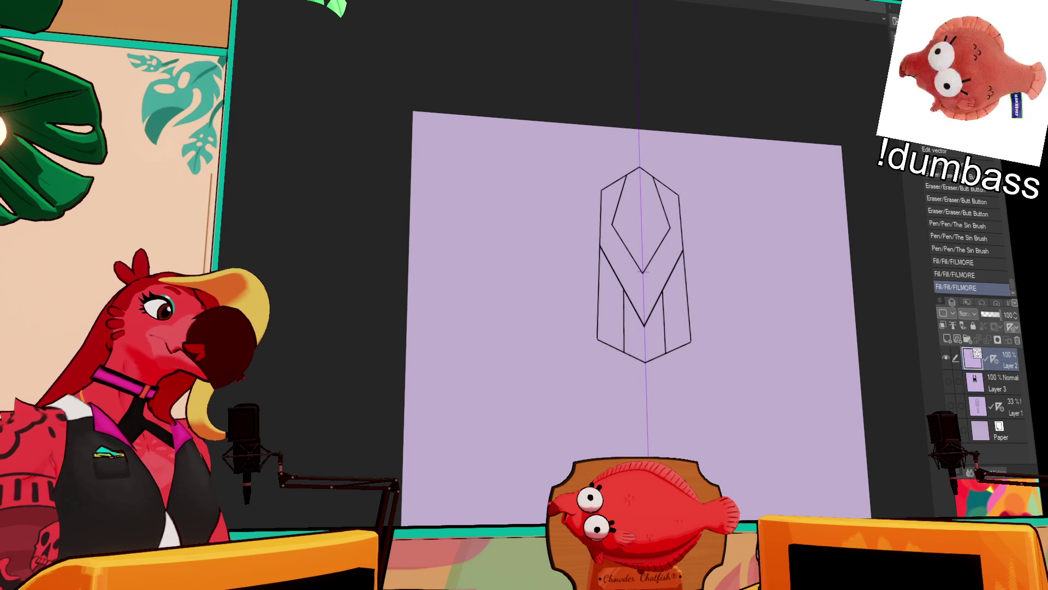
left_click_drag(642, 252, 652, 287)
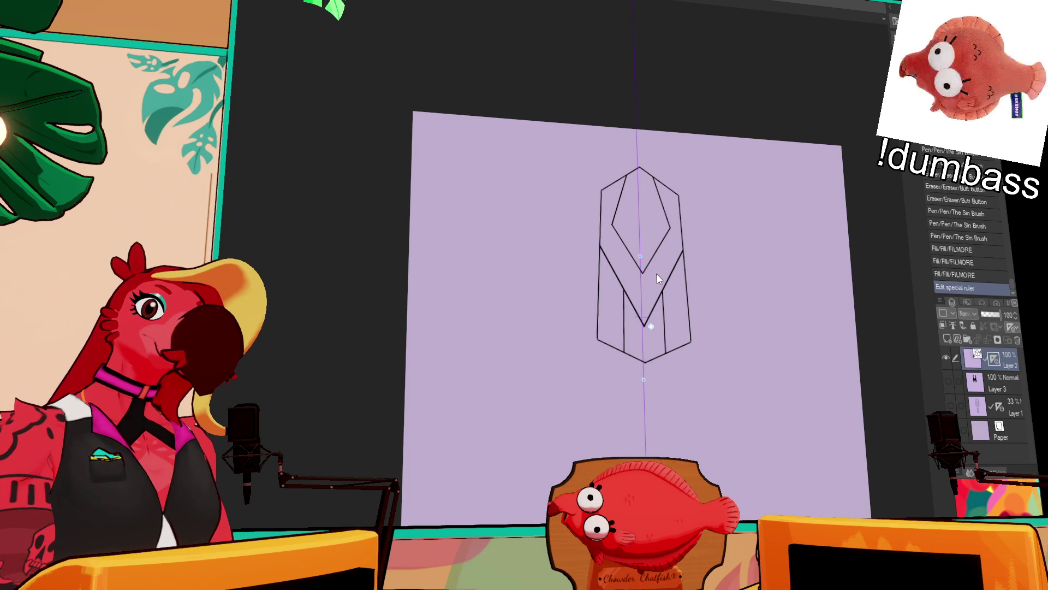
key("ctrl+z")
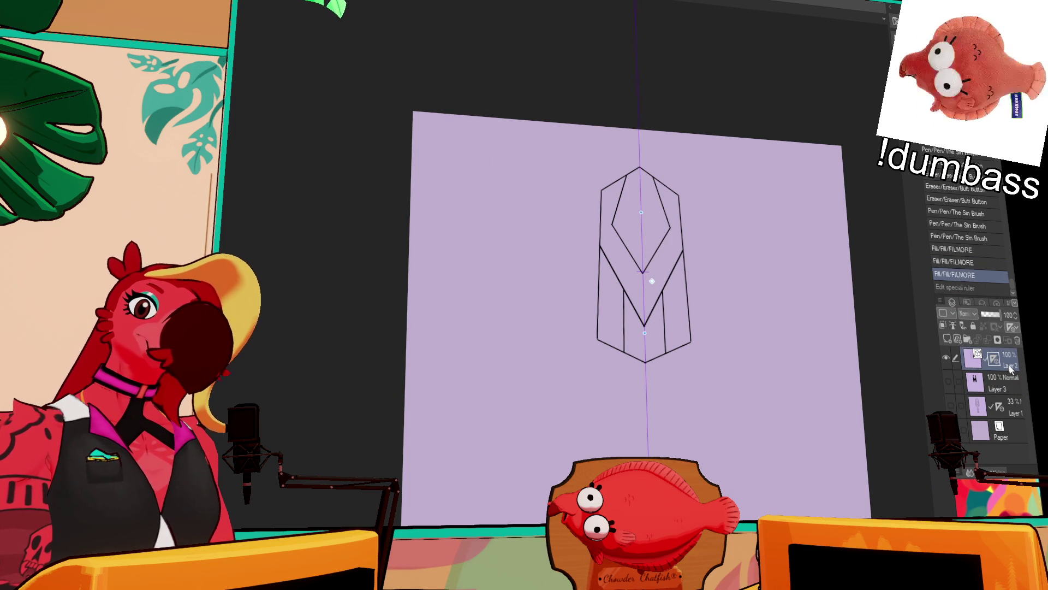
left_click(643, 271)
mouse_move(644, 271)
left_mouse_down()
mouse_move(643, 253)
mouse_move(651, 321)
mouse_move(647, 275)
mouse_move(657, 277)
left_mouse_up()
left_click(648, 264)
left_click(651, 256)
left_click_drag(643, 254, 642, 235)
key("ctrl+z")
- Squash the outer collar V upward into a shallow chevron
left_click(643, 283)
left_click_drag(643, 284, 643, 266)
left_click(714, 245)
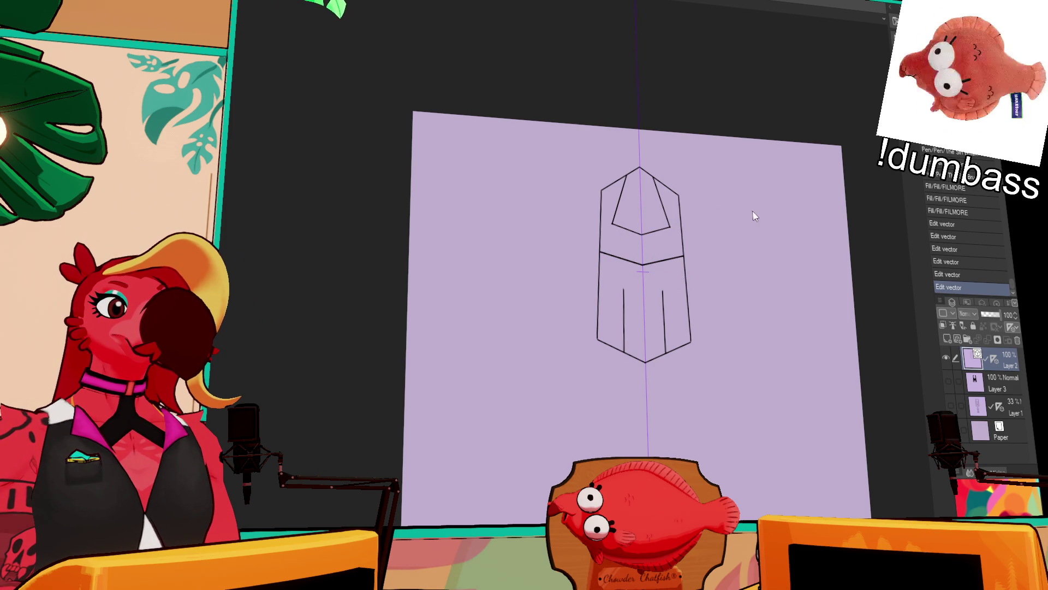
- Extend the tops of the two inner vertical lines up to the chevron
left_click(622, 303)
left_click(663, 297, "shift")
left_click_drag(644, 261, 645, 258)
left_click(709, 219)
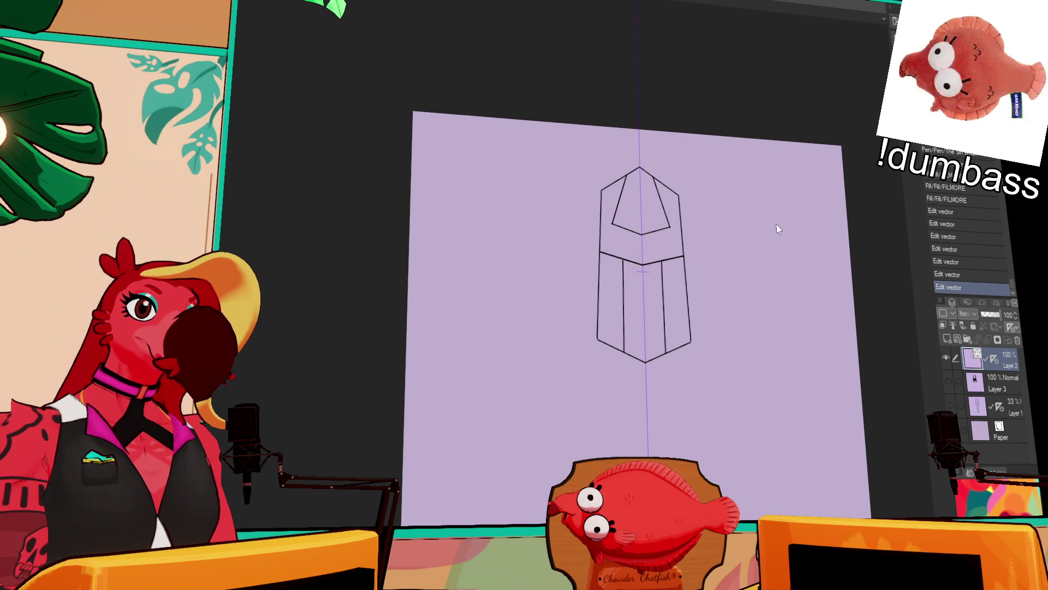
key("ctrl+plus")
left_click(976, 381)
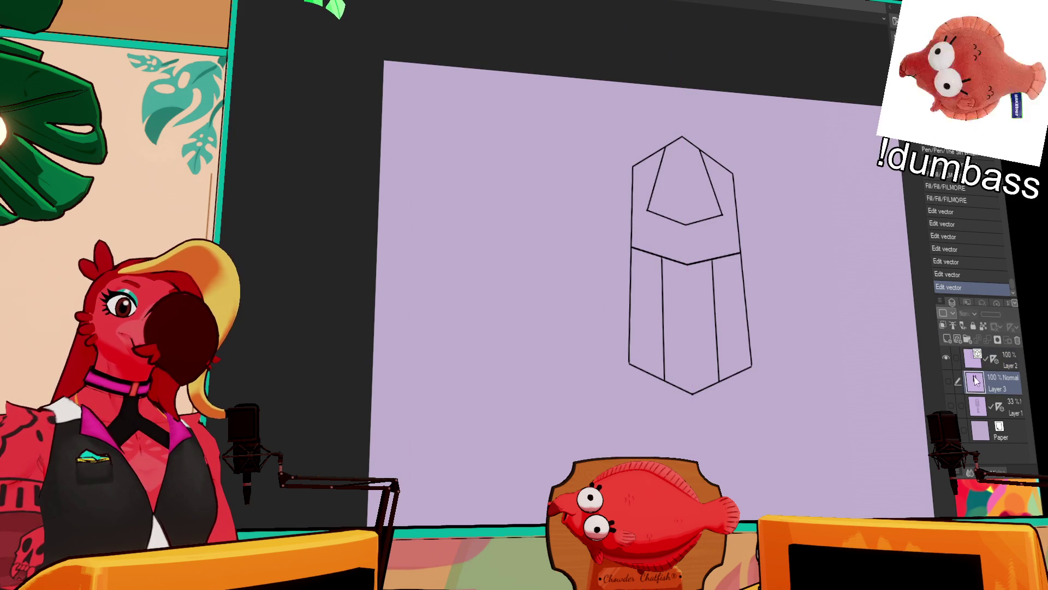
- Clear Layer 3's old fill and refill the left strip, top band and right strip black
key("ctrl+a")
key("Delete")
key("ctrl+d")
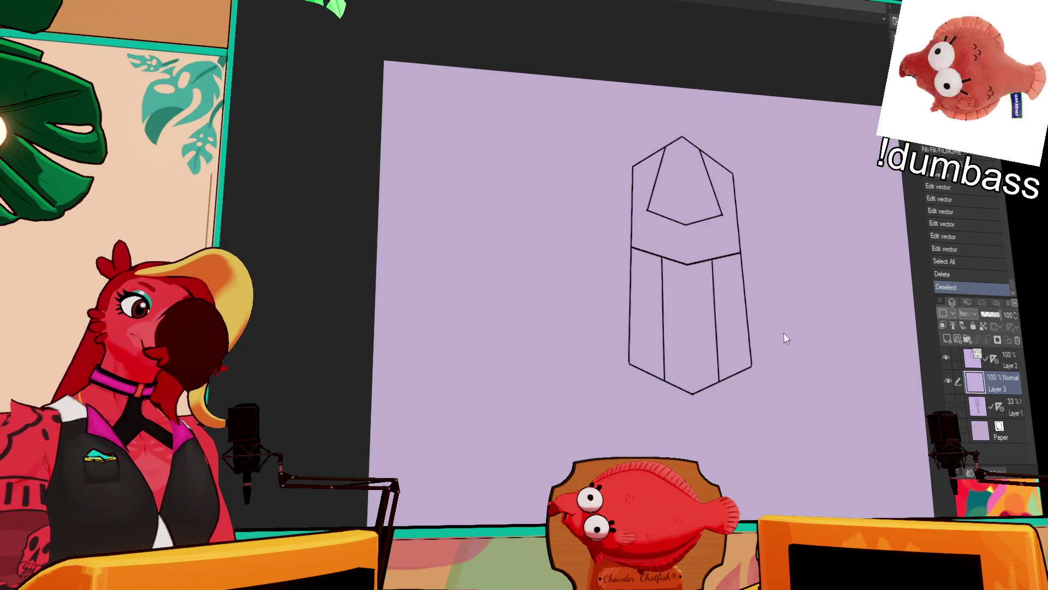
left_click(657, 265)
left_click(683, 241)
left_click(732, 288)
- Fill the upper and lower lavender gaps inside the letter dark grey
left_click_drag(830, 364, 664, 371)
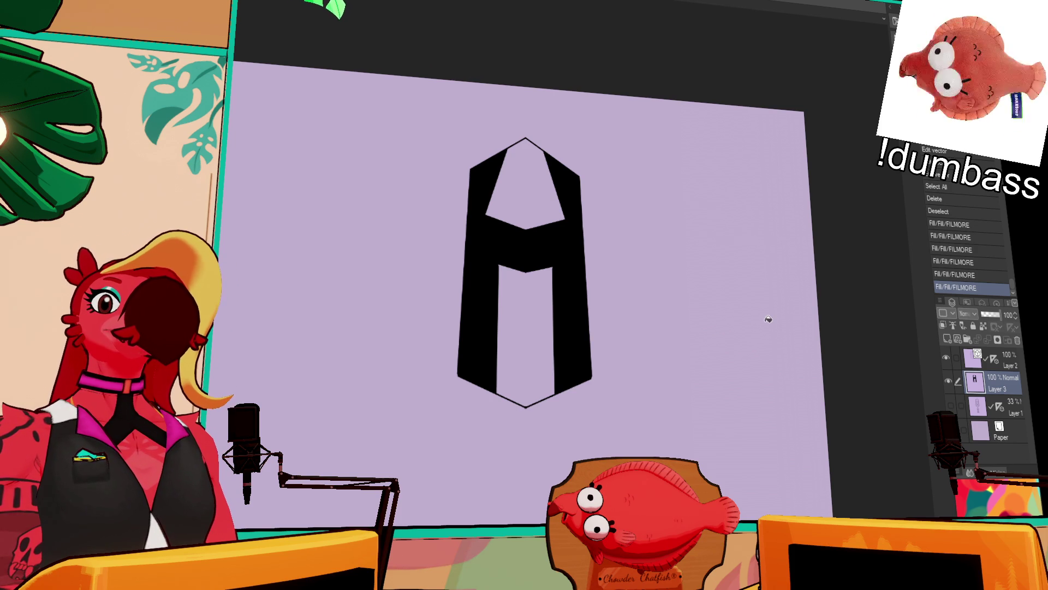
scroll(766, 328, "up", 1)
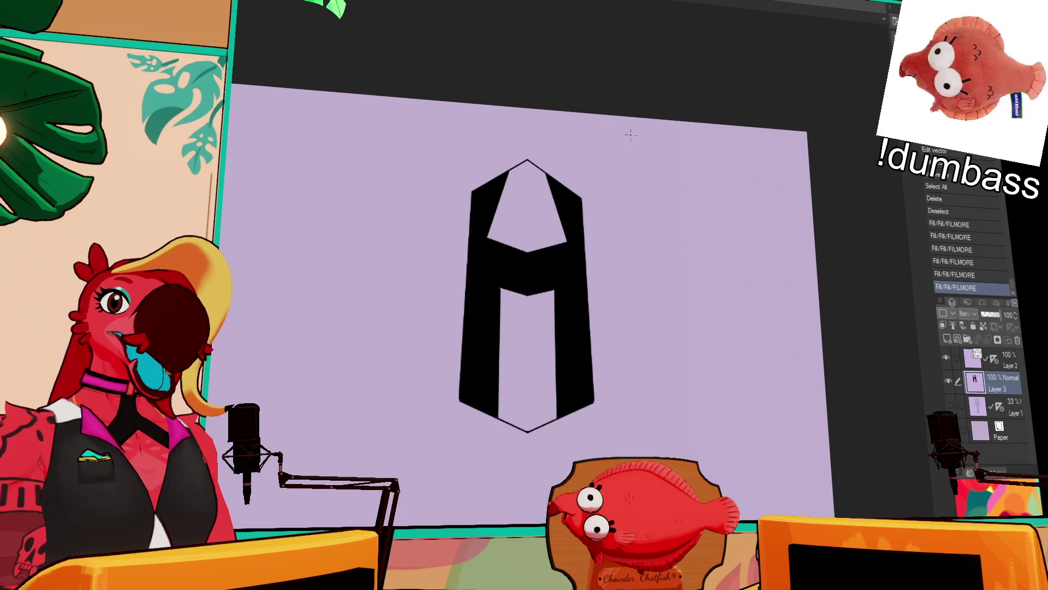
left_click_drag(679, 234, 716, 225)
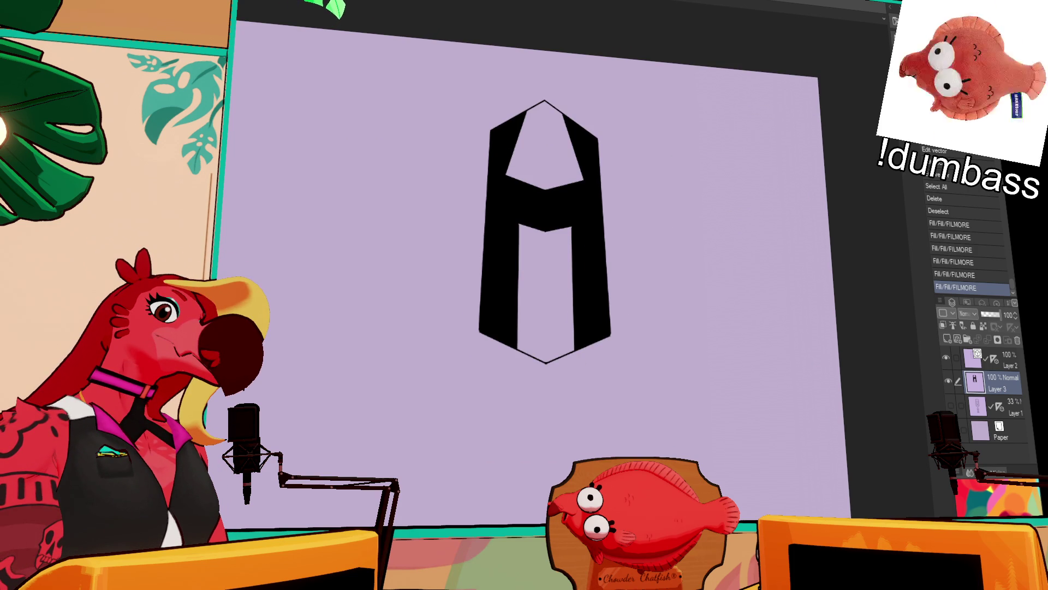
left_click(546, 241)
left_click(543, 151)
left_click_drag(791, 162, 779, 180)
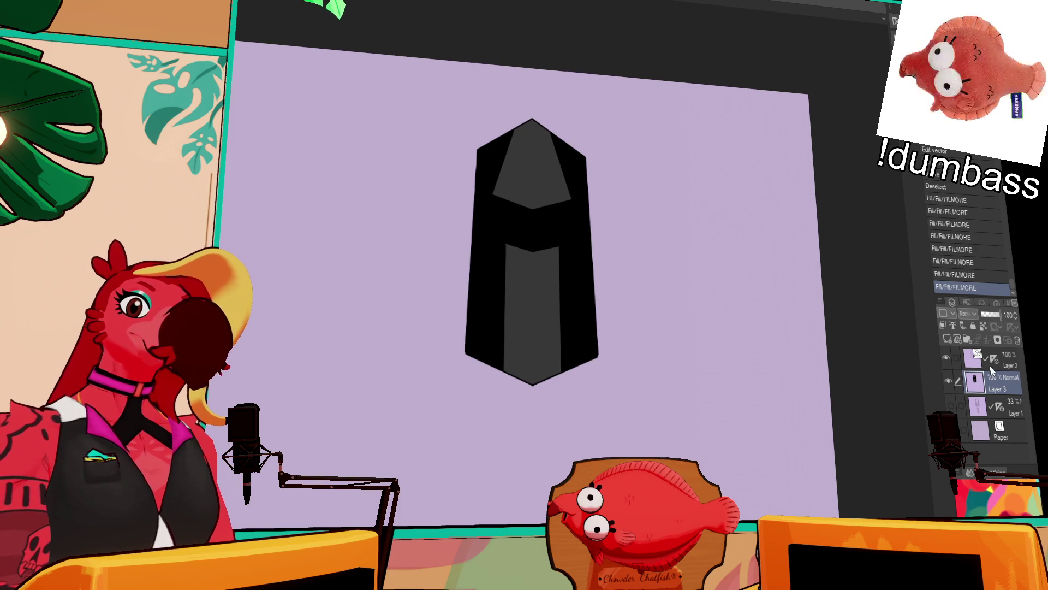
- Try a stroke on Layer 2 near the inner grey panel, then undo it
left_click(1009, 363)
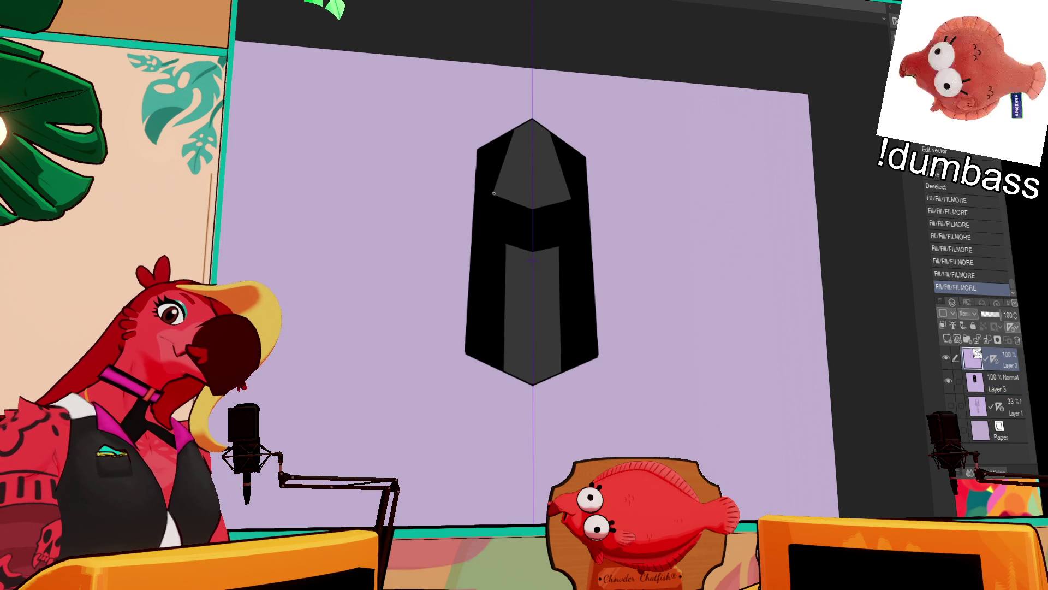
left_click_drag(493, 193, 547, 206)
key("ctrl+z")
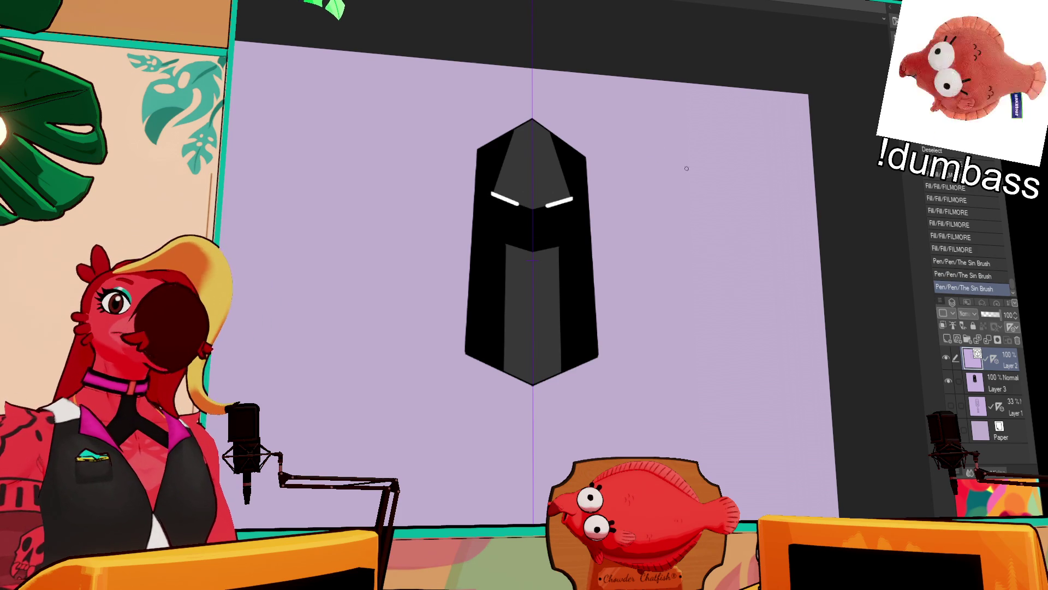
left_click_drag(774, 150, 788, 134)
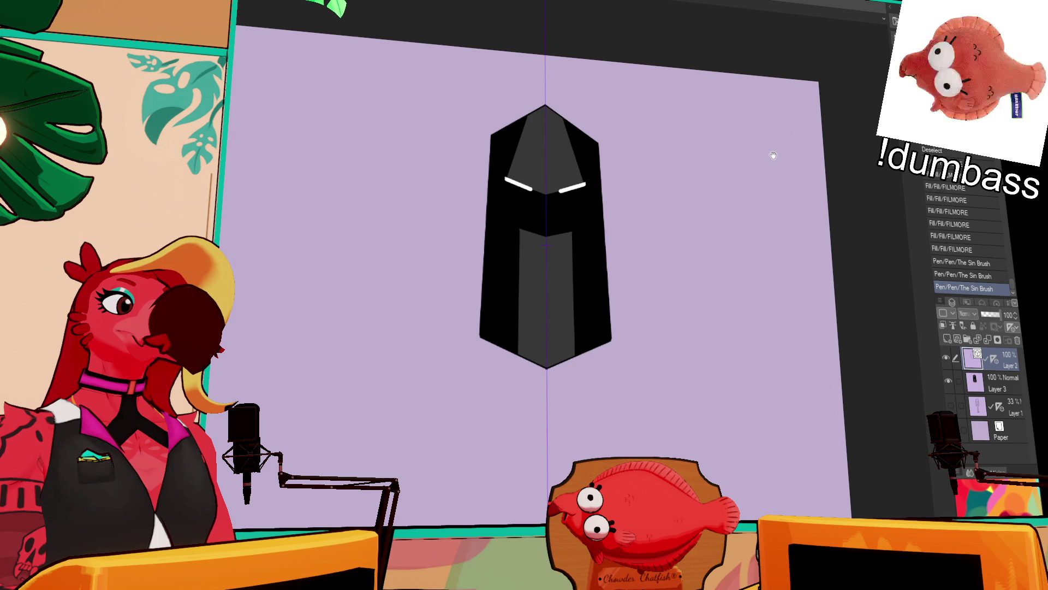
- Compare the helmet against the Layer 1 sketch, then hide Layers 2 and 3
left_click(948, 358)
left_click(948, 381)
left_click(951, 405)
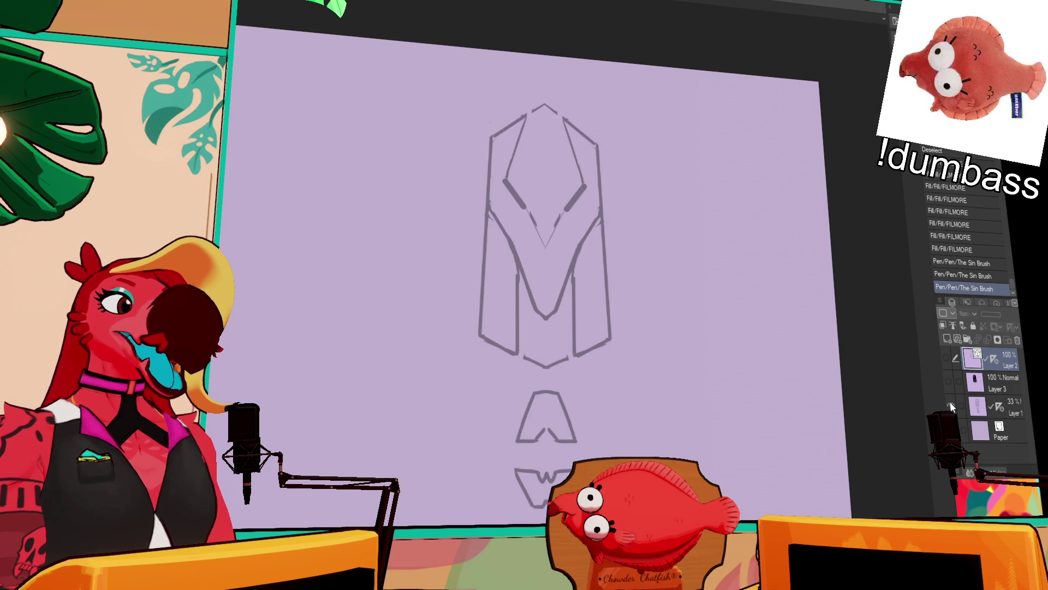
left_click(951, 405)
left_click(947, 377)
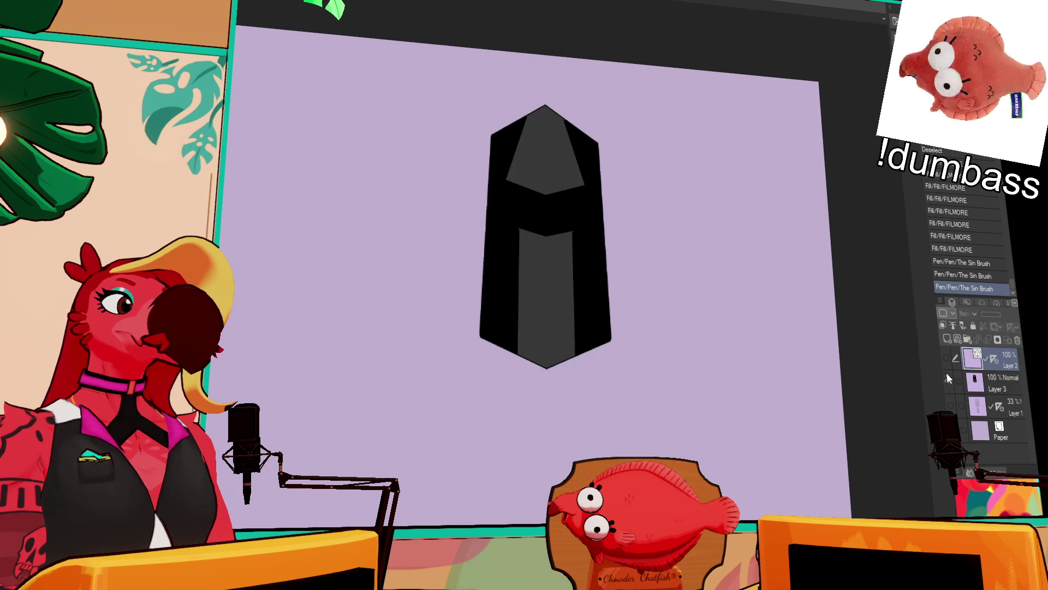
left_click(946, 359)
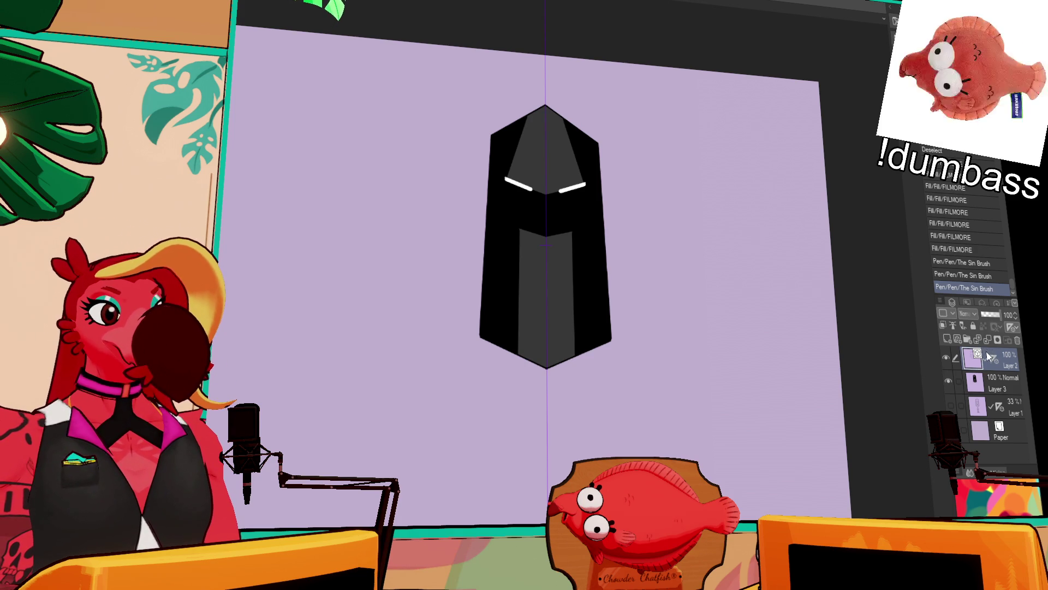
left_click_drag(948, 364, 949, 381)
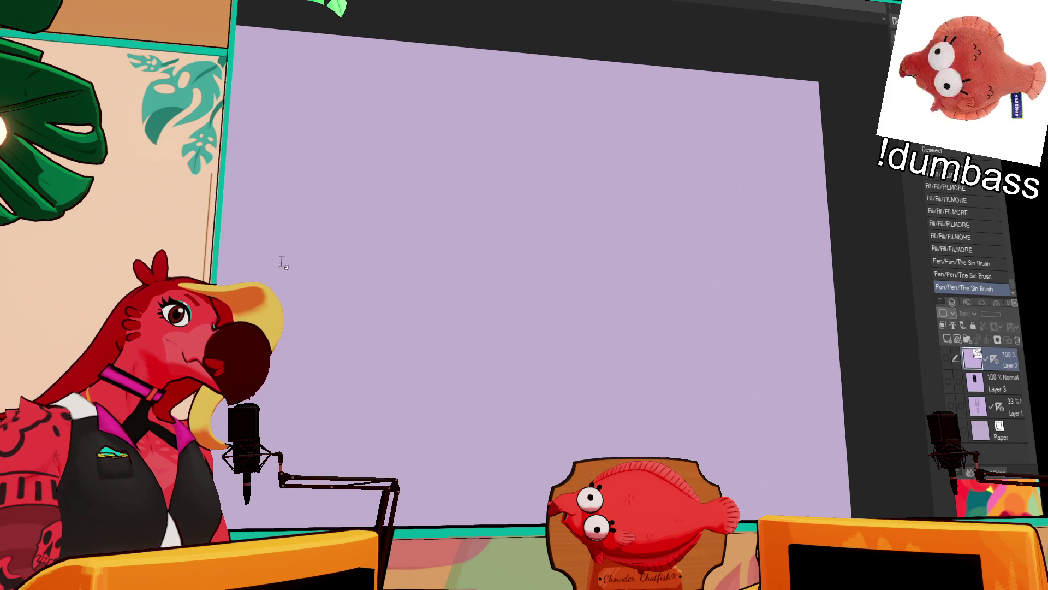
- Type a large white 'H', centre it on the canvas, and add Layer 4 above it
left_click(634, 314)
type("H")
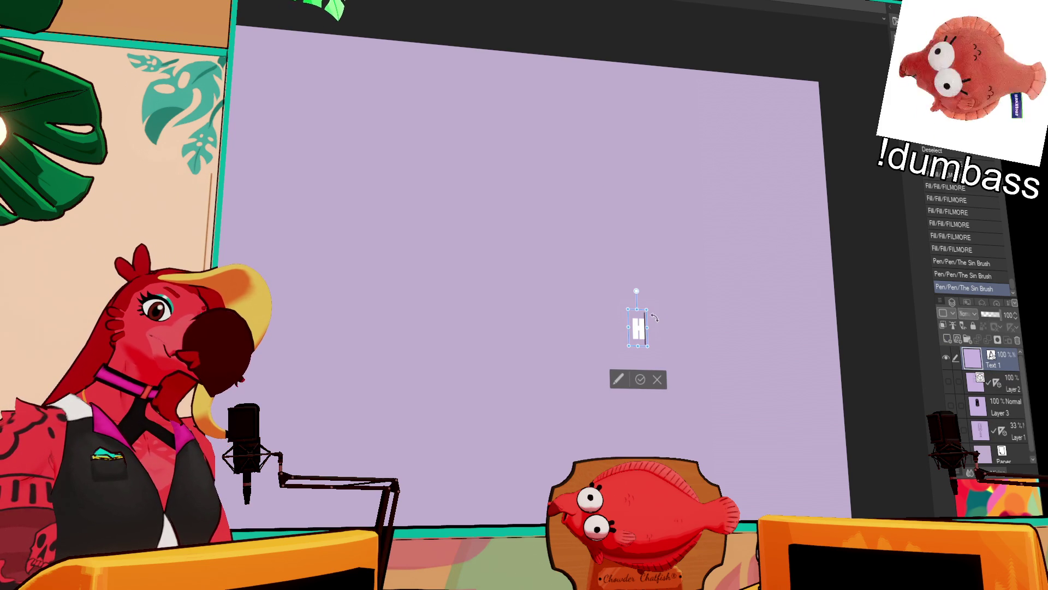
left_click_drag(649, 309, 732, 104)
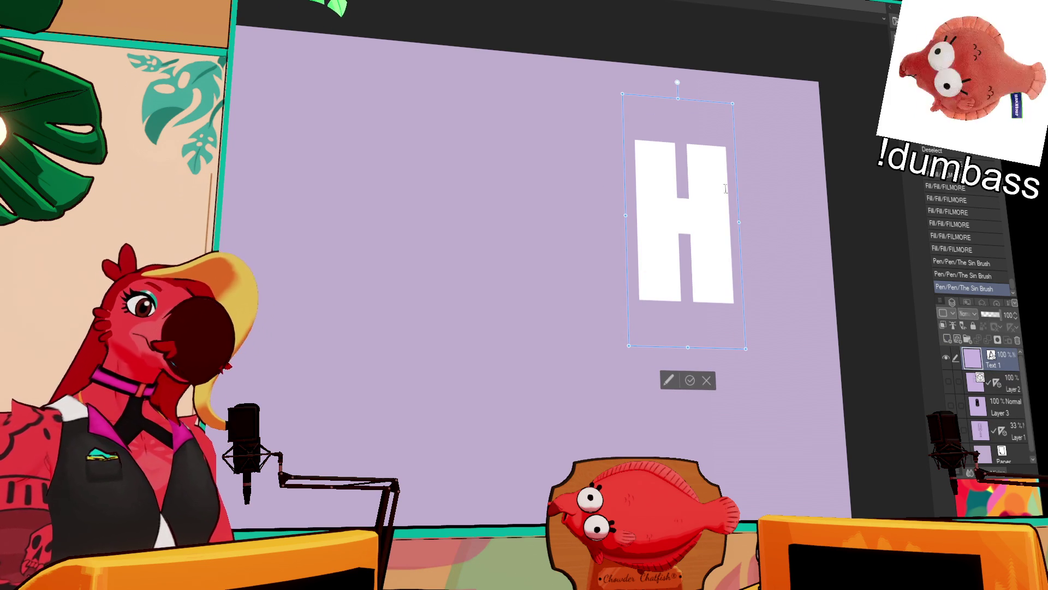
left_click_drag(740, 191, 624, 278)
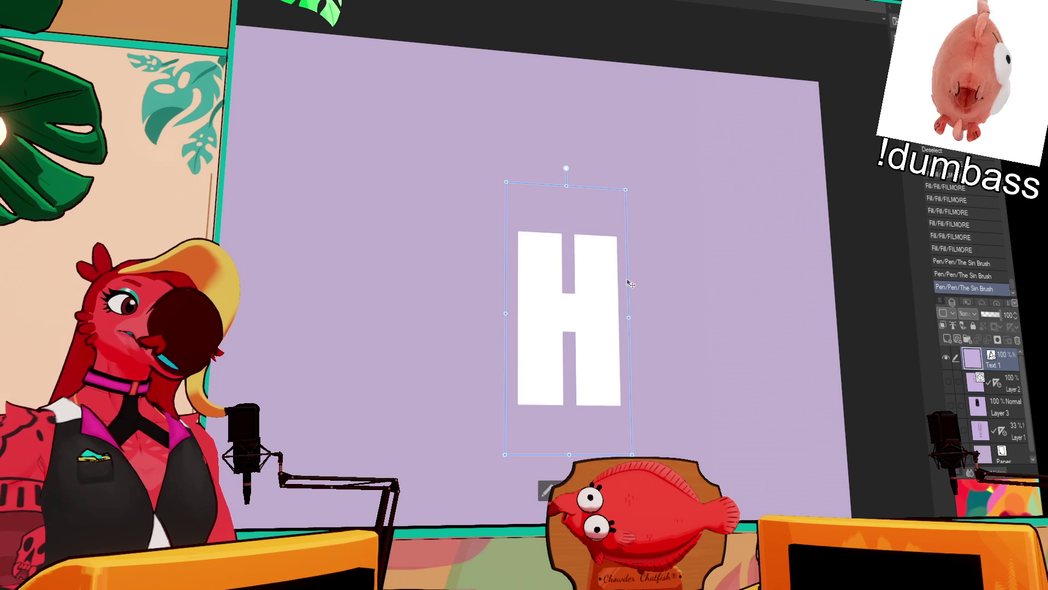
left_click(1016, 382)
left_click(1009, 363)
left_click(948, 339)
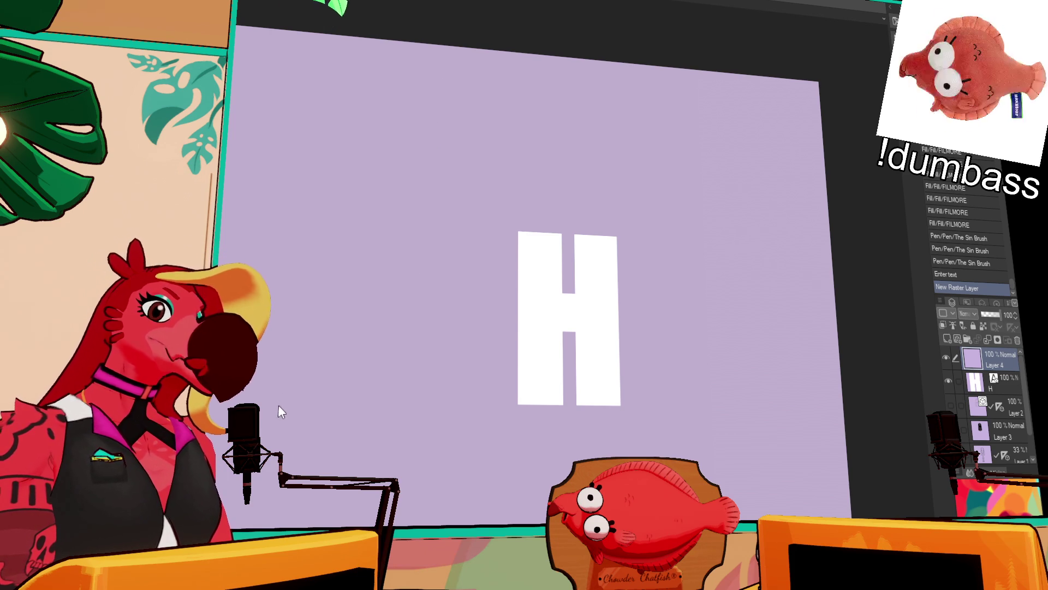
left_click(787, 16)
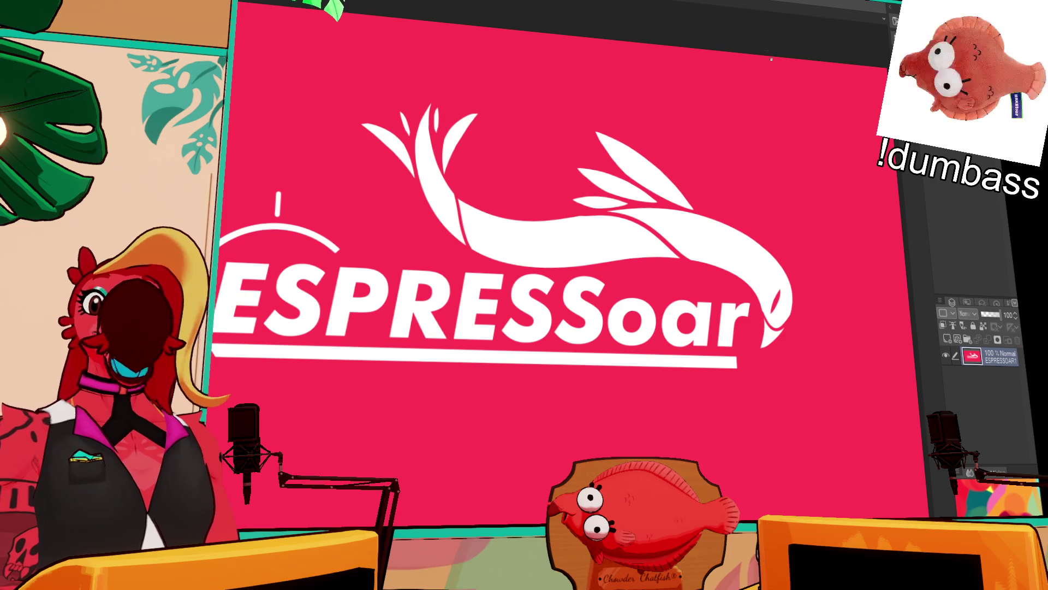
left_click_drag(616, 230, 679, 234)
scroll(688, 246, "down", 2)
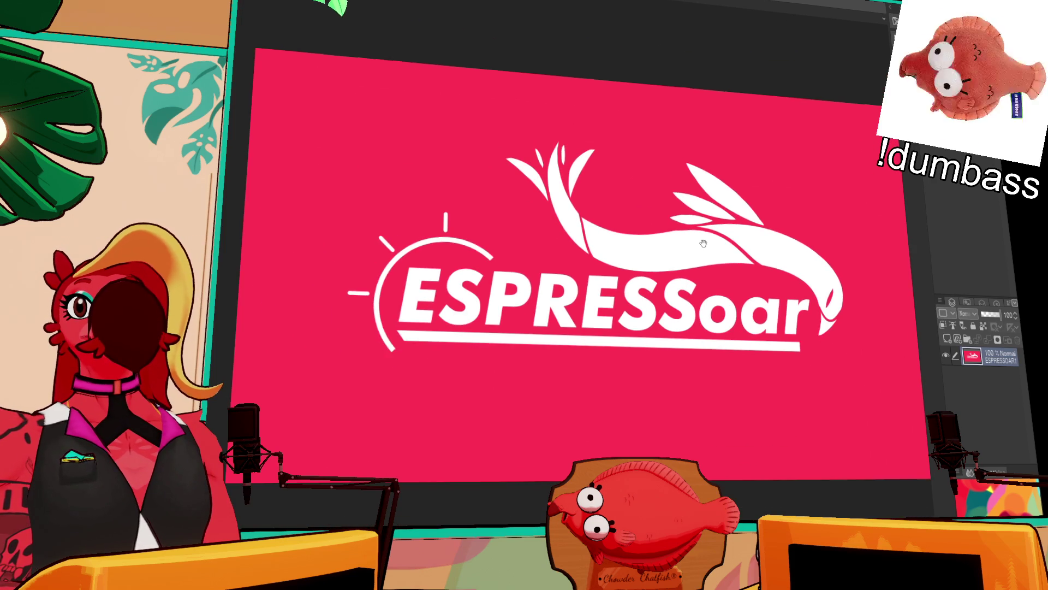
scroll(692, 257, "up", 1)
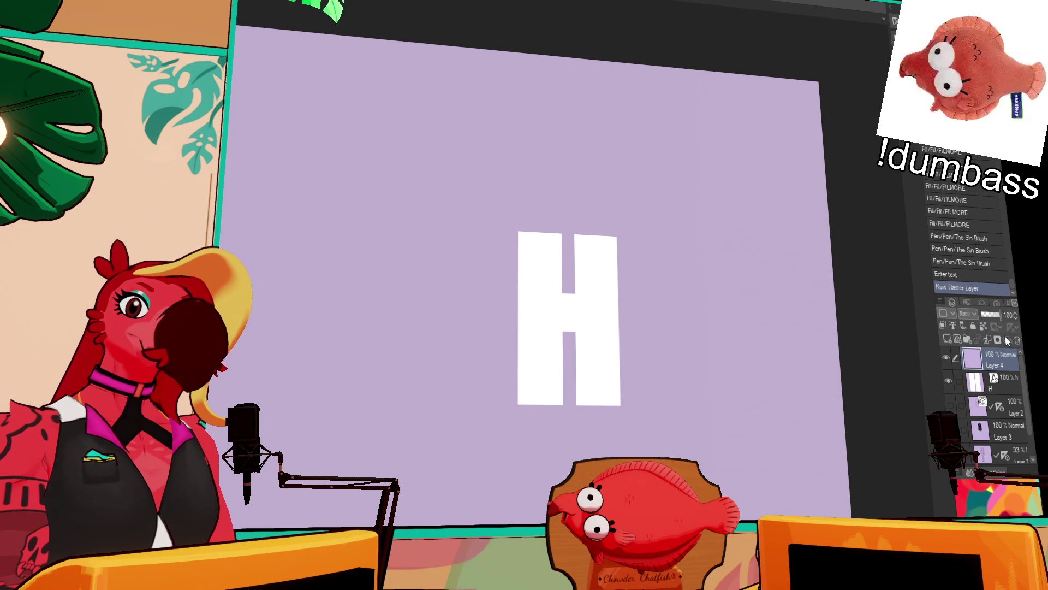
- Add vector Layer 5, return to Layer 4, and set a vertical symmetry ruler through the H's centre
left_click(958, 339)
left_click(993, 381)
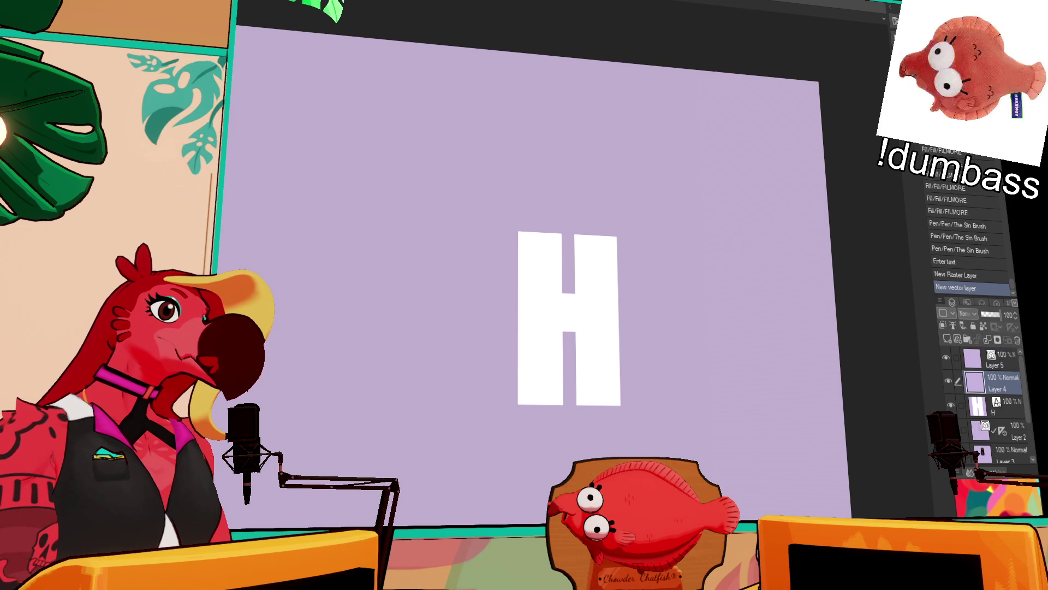
scroll(584, 342, "up", 4)
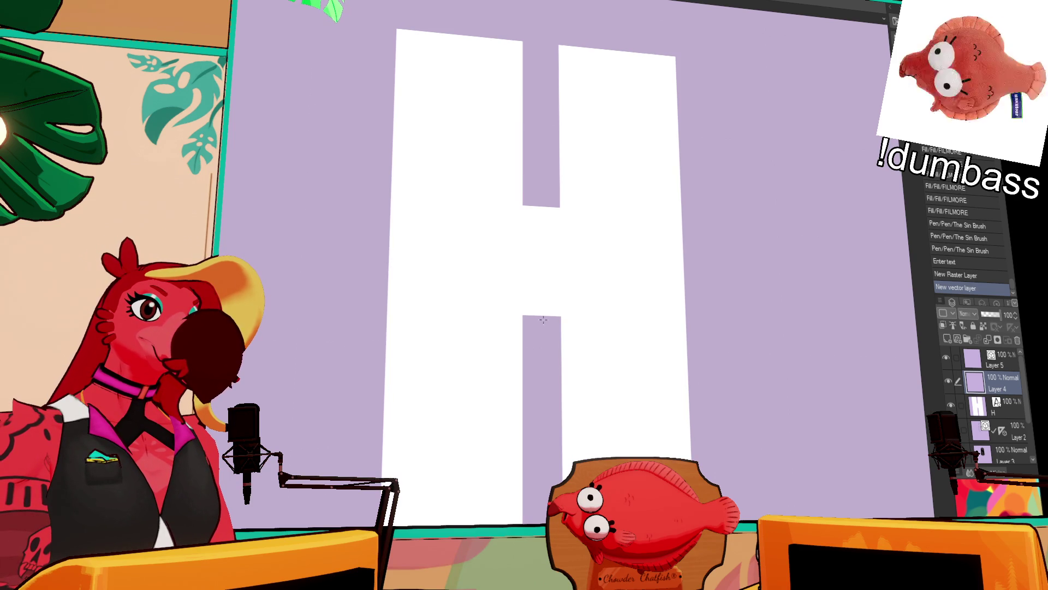
left_click_drag(541, 319, 542, 314)
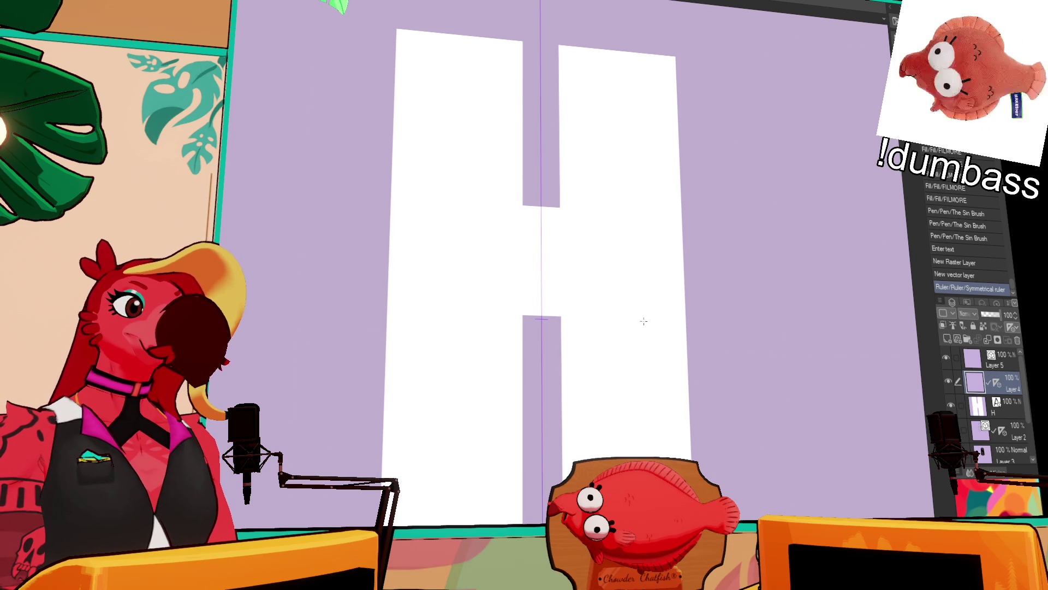
scroll(644, 321, "down", 3)
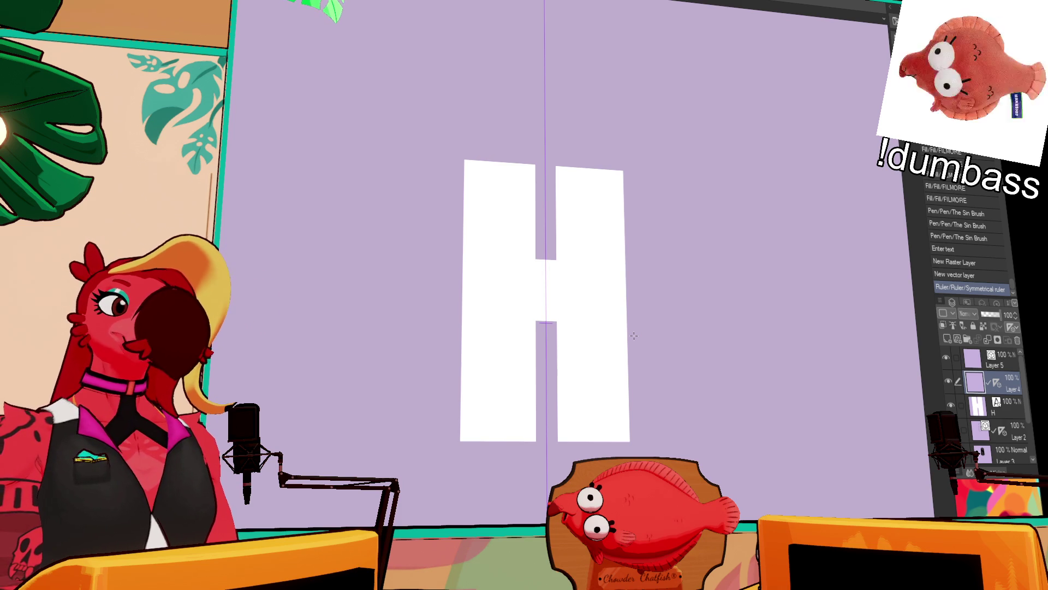
- Outline the H's left and right edges with black lines after undoing test strokes
left_click_drag(484, 158, 476, 385)
key("ctrl+z")
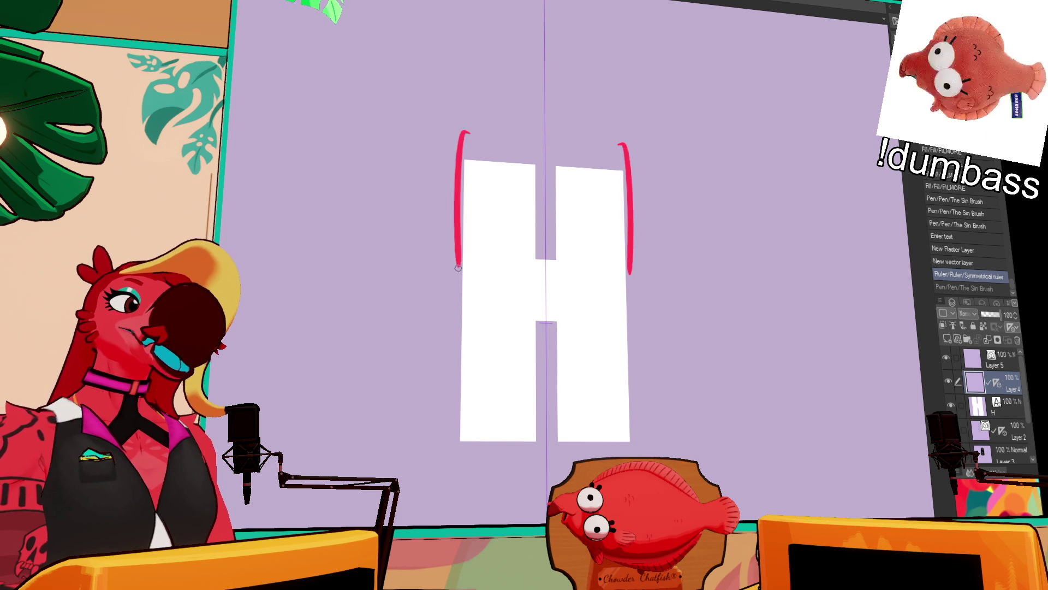
key("ctrl+1")
left_click_drag(459, 218, 461, 116)
key("ctrl+z")
key("ctrl+z")
mouse_move(465, 228)
left_mouse_down()
mouse_move(465, 125)
mouse_move(463, 144)
left_mouse_up()
key("ctrl+z")
left_click_drag(457, 444, 471, 85)
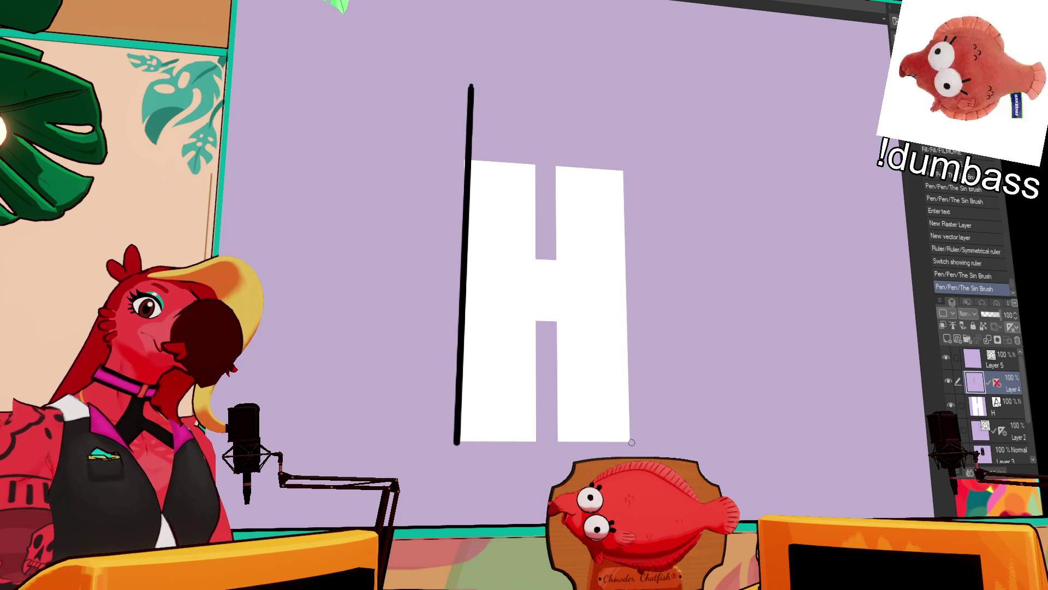
left_click_drag(610, 104, 633, 441)
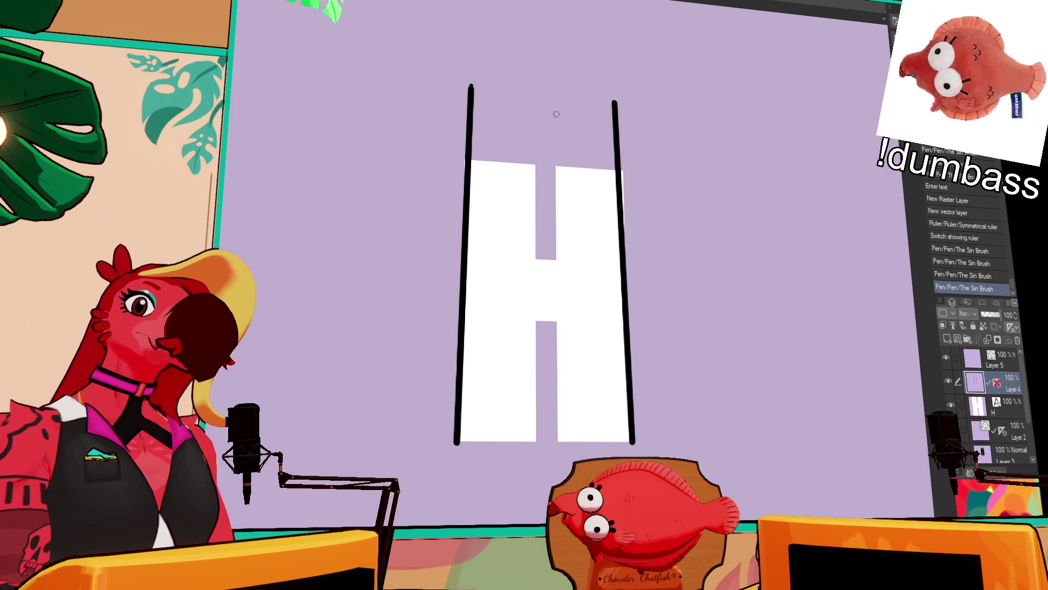
- Trim the right line's top and try several strokes above the H, undoing each
left_click_drag(616, 87, 618, 159)
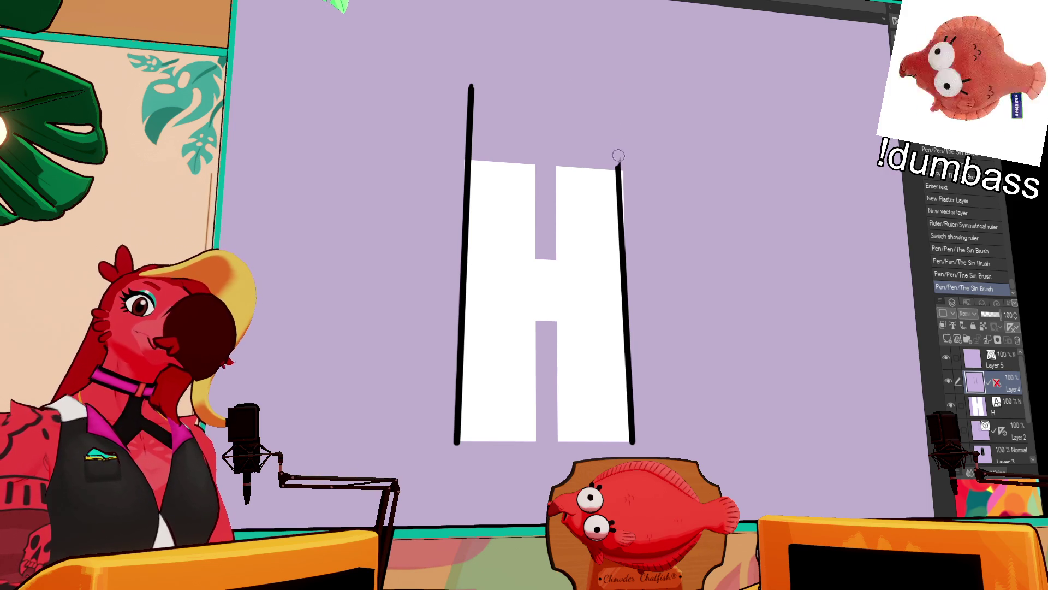
left_click(470, 88)
mouse_move(519, 56)
left_mouse_down()
mouse_move(409, 70)
mouse_move(418, 85)
left_mouse_up()
key("ctrl+z")
left_click_drag(564, 60, 436, 85)
key("ctrl+z")
mouse_move(406, 116)
left_mouse_down()
mouse_move(517, 52)
mouse_move(725, 98)
left_mouse_up()
key("ctrl+z")
key("ctrl+z")
left_click(455, 62)
left_click_drag(457, 63, 716, 65)
key("ctrl+z")
- Trim the side lines, draw a straight top line, and add an arrow off the H's right edge
left_click_drag(619, 164, 614, 240)
left_click_drag(478, 126, 471, 119)
mouse_move(472, 194)
left_mouse_down()
mouse_move(466, 159)
mouse_move(732, 154)
left_mouse_up()
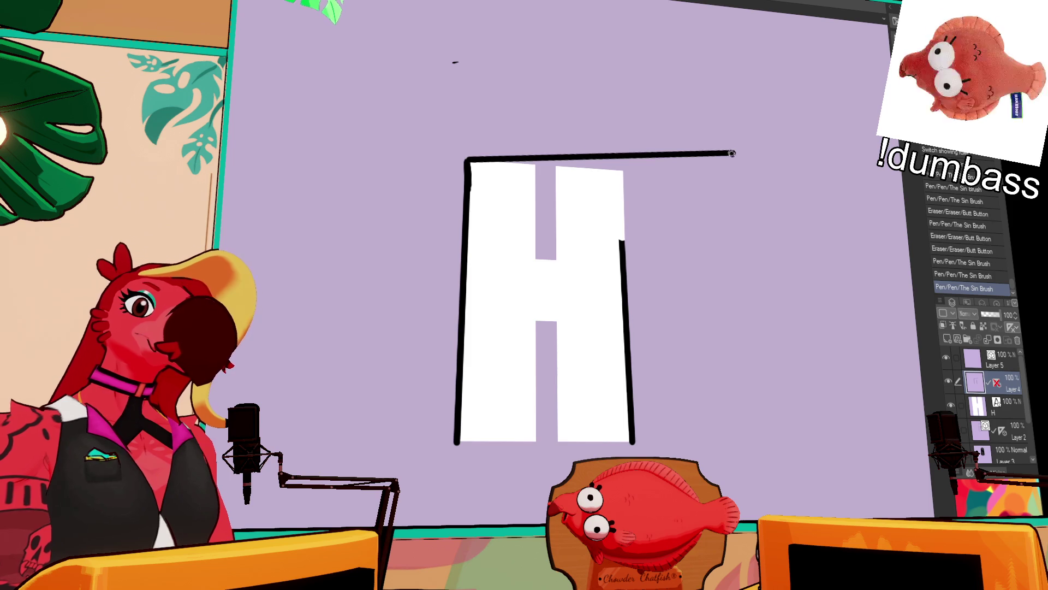
key("ctrl+z")
left_click_drag(465, 159, 708, 159)
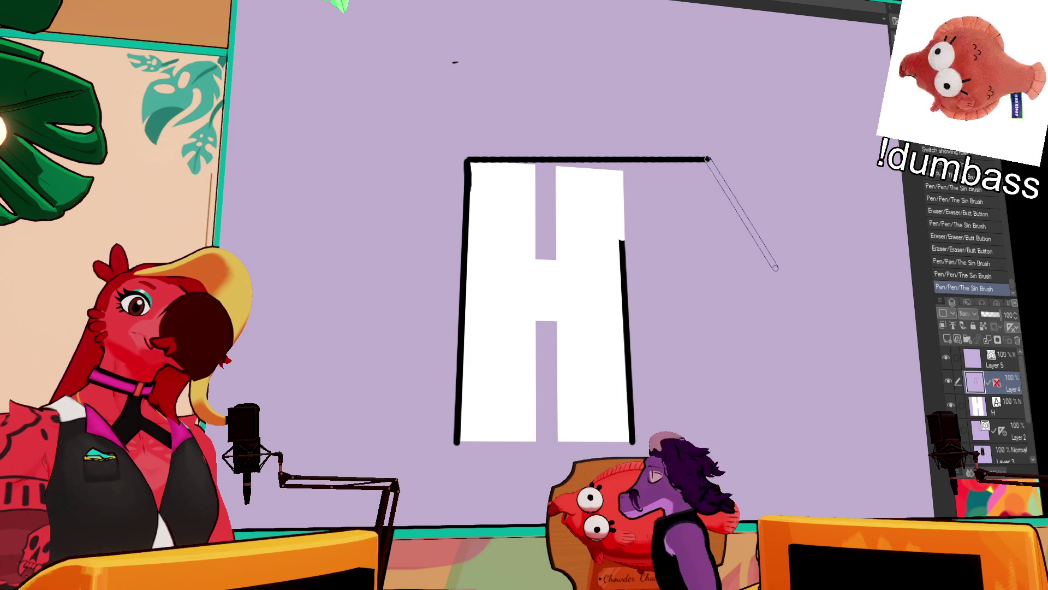
left_click(773, 234, "shift")
left_click(728, 291, "shift")
left_click(720, 240, "shift")
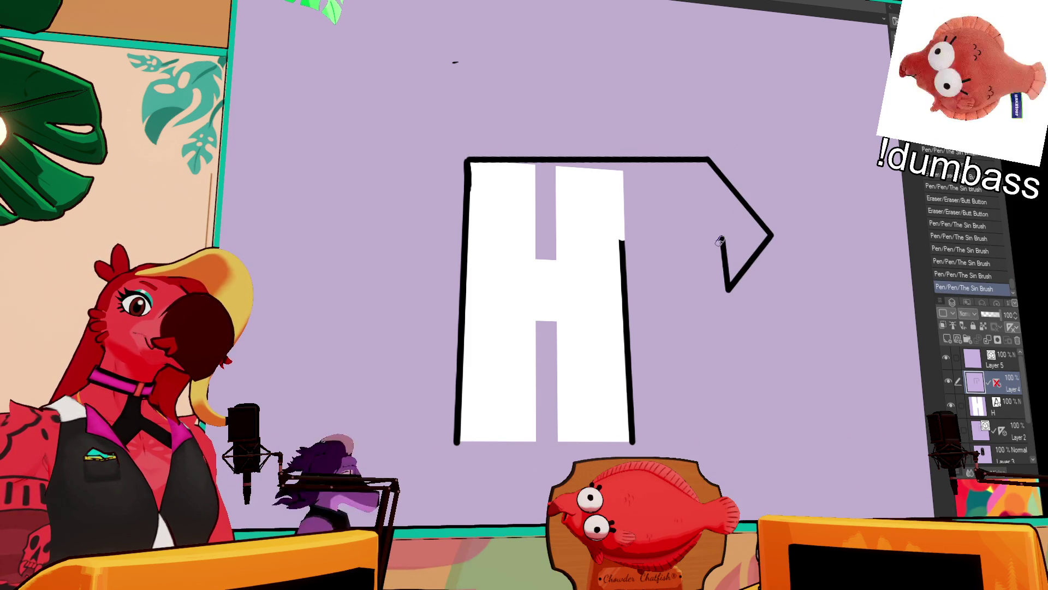
left_click(621, 240, "shift")
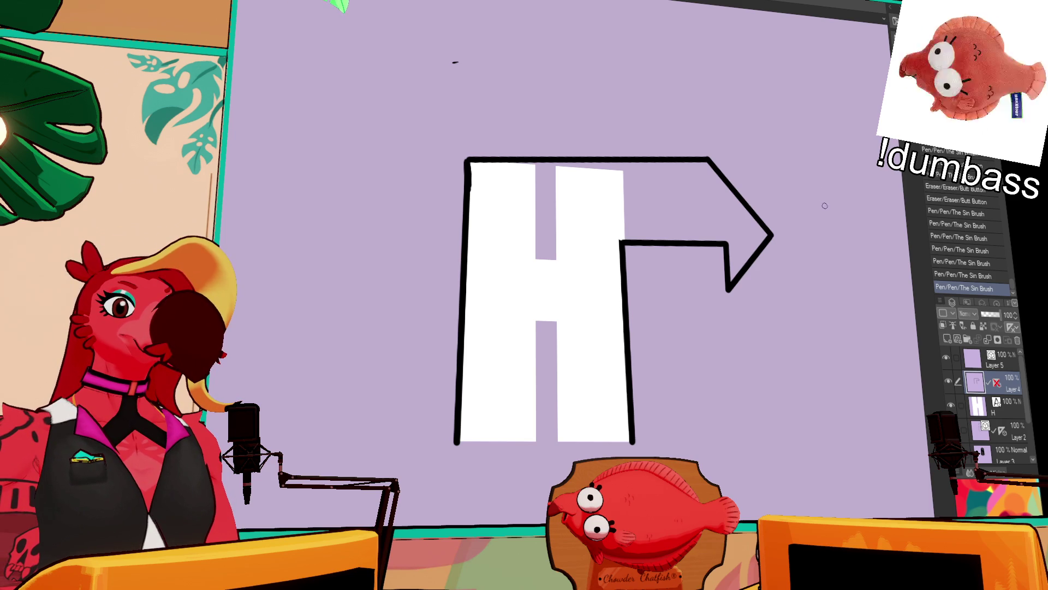
- Sketch a freehand A and W beside the H to form HAW lettering
mouse_move(651, 433)
left_mouse_down()
mouse_move(737, 432)
mouse_move(687, 430)
left_mouse_up()
mouse_move(682, 363)
left_mouse_down()
mouse_move(716, 449)
mouse_move(738, 429)
left_mouse_up()
left_click_drag(677, 349, 683, 327)
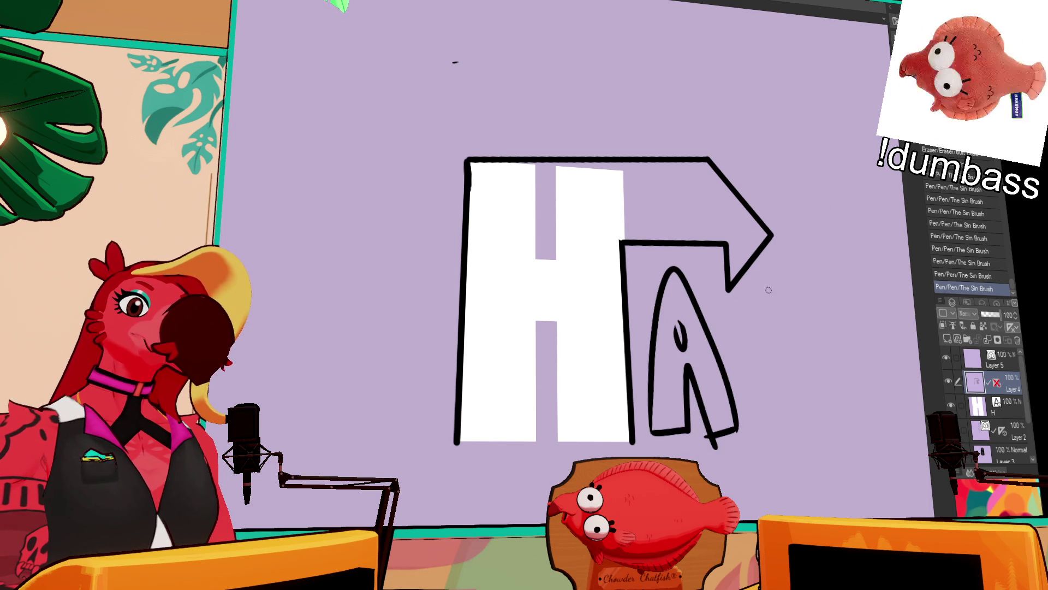
mouse_move(744, 309)
left_mouse_down()
mouse_move(803, 361)
mouse_move(864, 276)
left_mouse_up()
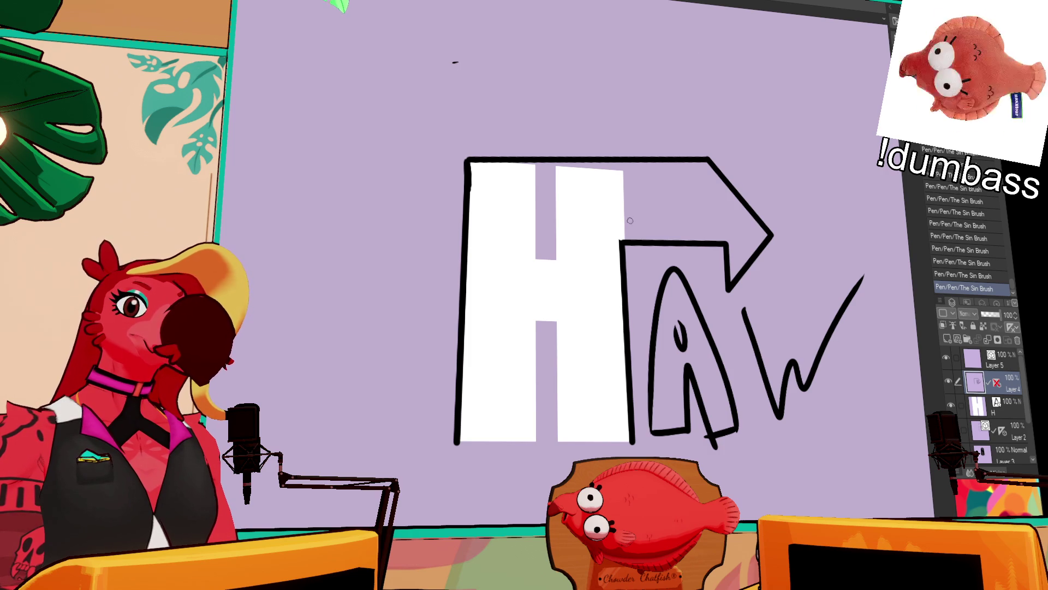
mouse_move(627, 157)
left_mouse_down()
mouse_move(621, 242)
mouse_move(616, 160)
left_mouse_up()
key("ctrl+z")
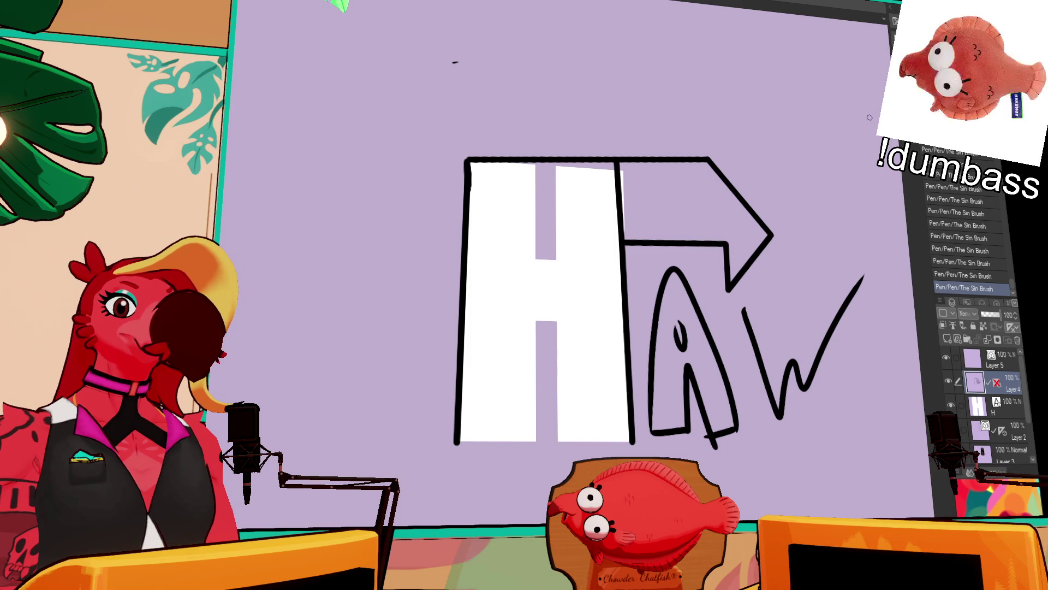
left_click_drag(860, 126, 803, 133)
- Toggle the white H layer's visibility off and on, then delete Layer 4 with the HAW line art
left_click(953, 405)
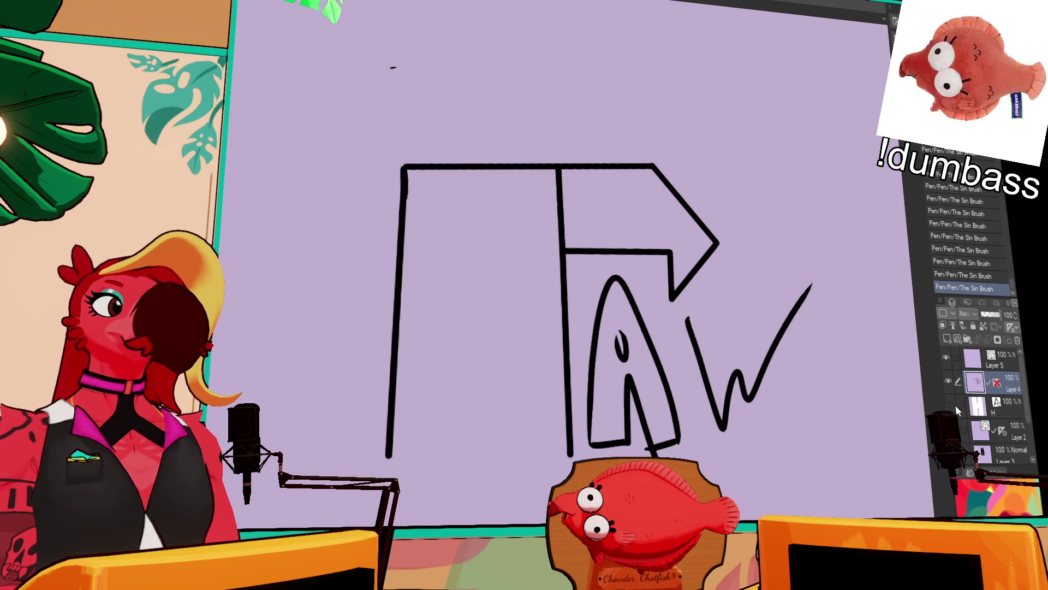
left_click(950, 405)
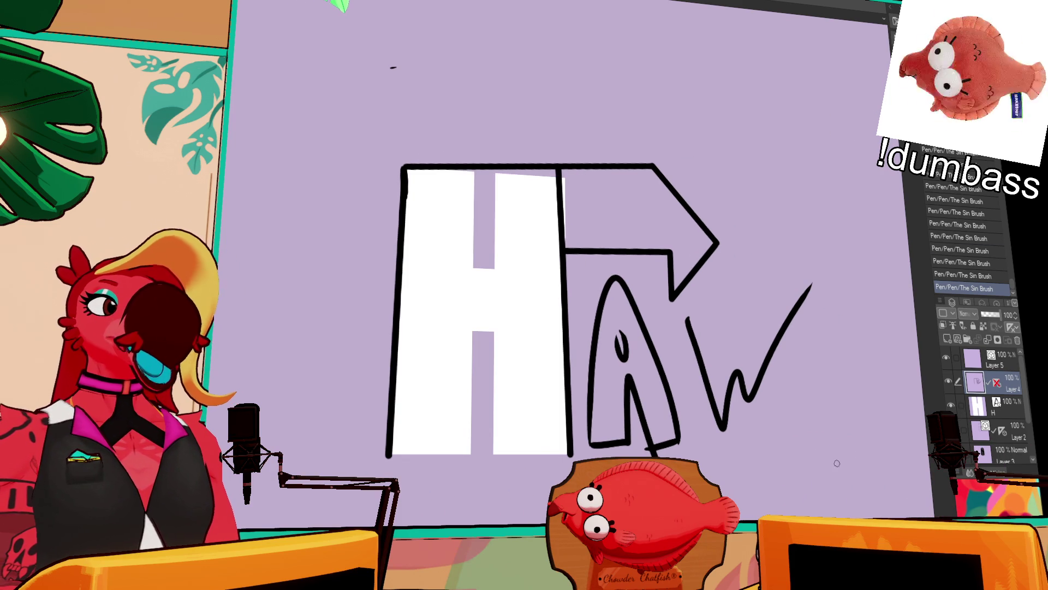
left_click(1018, 340)
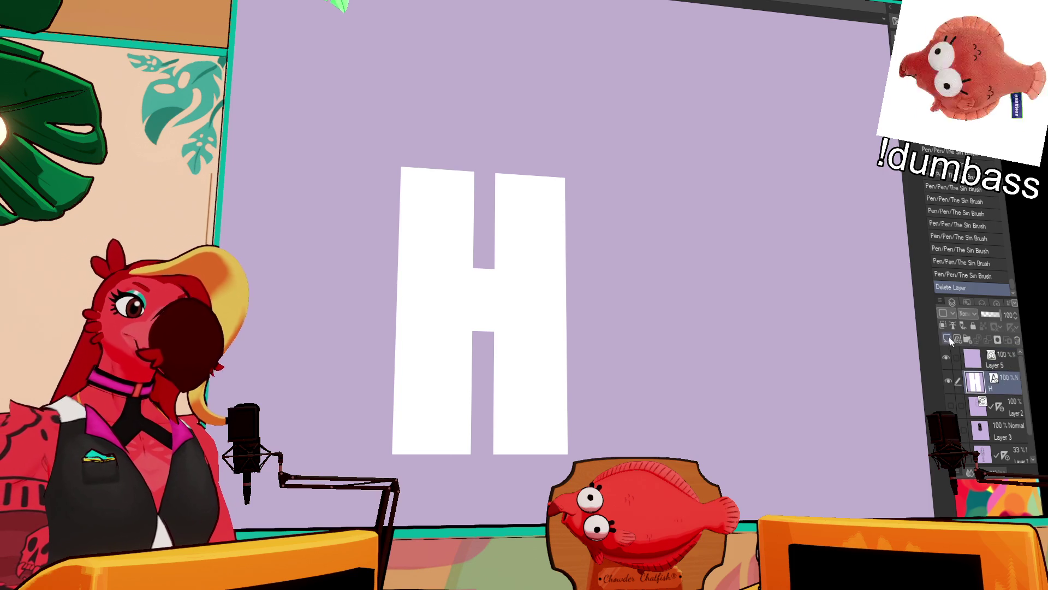
- Add a new raster Layer 4 and test several strokes around the H, undoing each
left_click(945, 339)
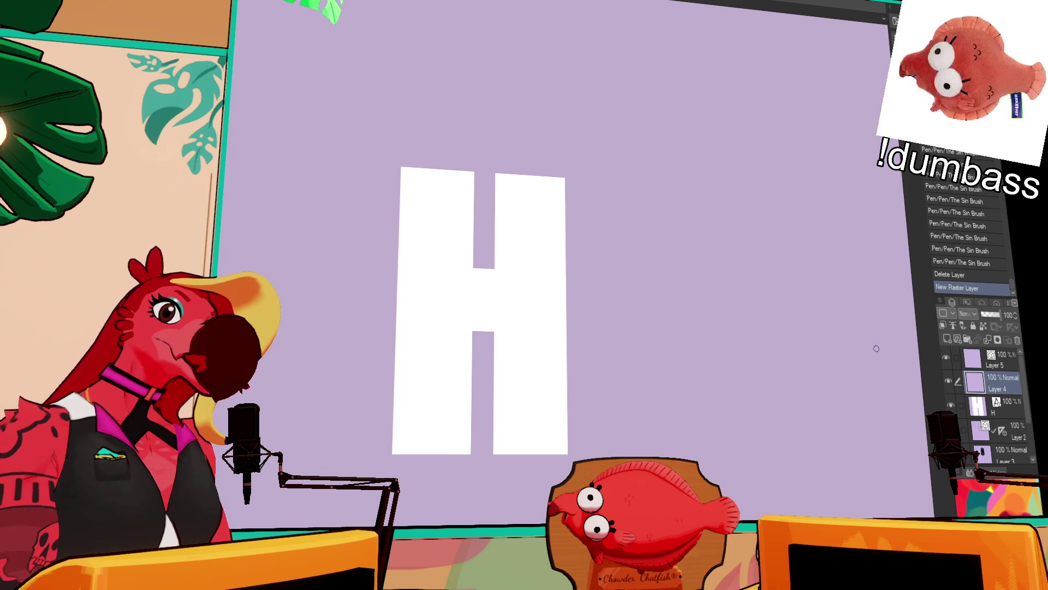
key("ctrl+z")
mouse_move(440, 155)
left_mouse_down()
mouse_move(437, 437)
mouse_move(429, 419)
left_mouse_up()
key("ctrl+z")
left_click_drag(438, 146, 440, 140)
key("ctrl+z")
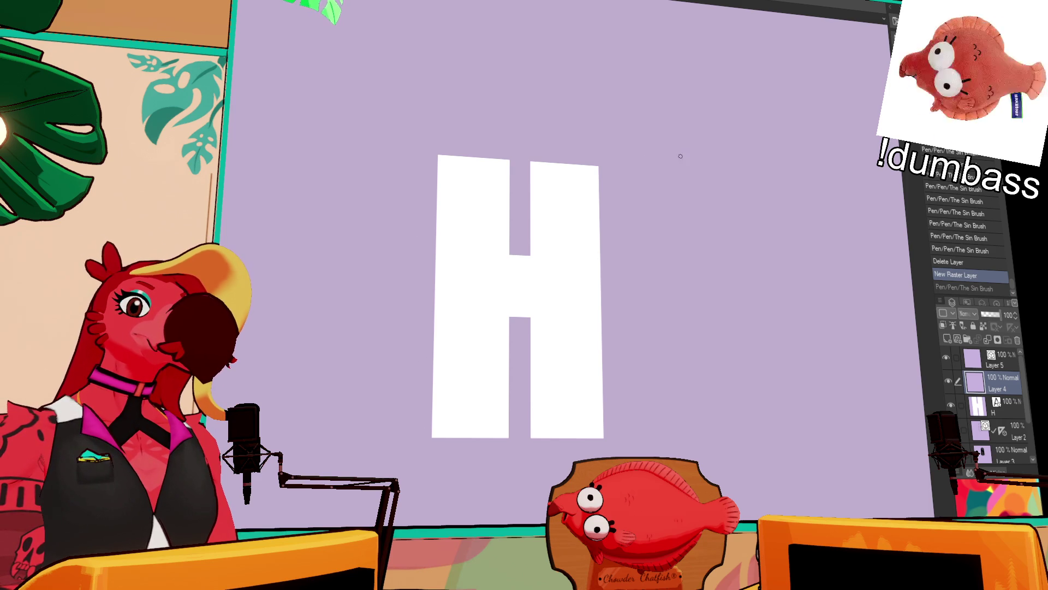
key("ctrl+z")
mouse_move(483, 320)
left_mouse_down()
mouse_move(527, 320)
mouse_move(503, 323)
mouse_move(535, 291)
mouse_move(510, 322)
left_mouse_up()
key("ctrl+z")
key("ctrl+z")
key("ctrl+z")
key("ctrl+z")
key("ctrl+z")
left_click_drag(451, 236, 496, 204)
key("ctrl+z")
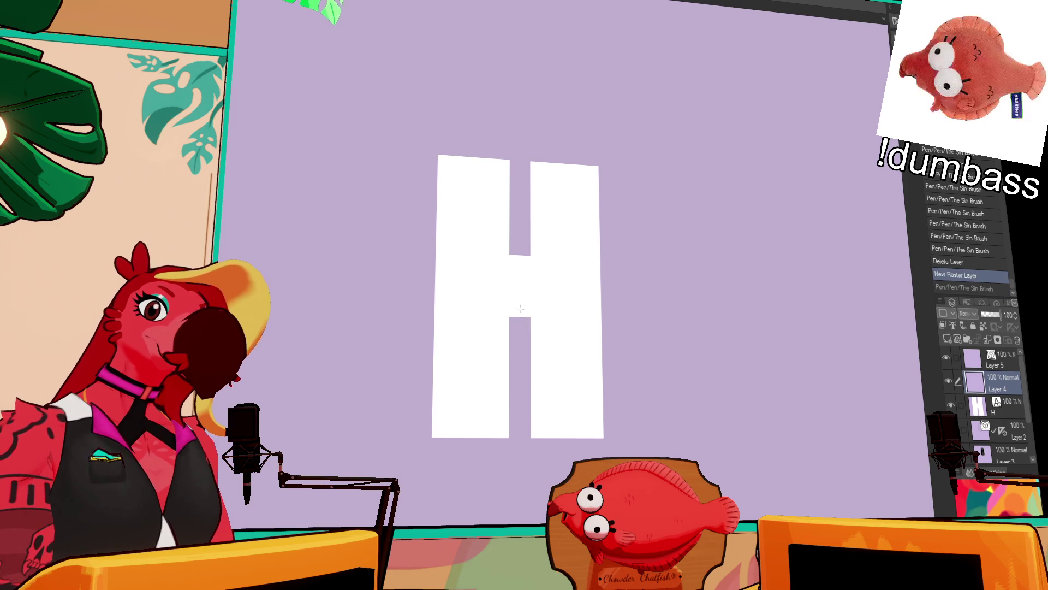
- Place a vertical symmetry ruler through the H's centre and test a mirrored stroke, then undo it
left_click_drag(520, 309, 523, 338)
left_click_drag(443, 269, 505, 243)
key("ctrl+z")
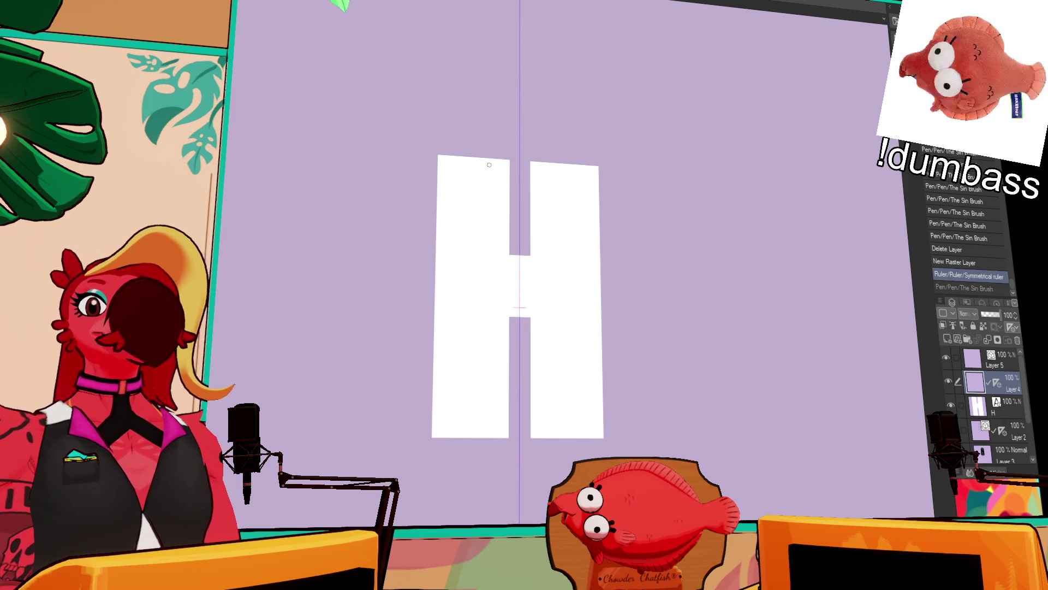
- Draw mirrored roof lines meeting in a central peak across the H's top
left_click_drag(587, 211, 672, 215)
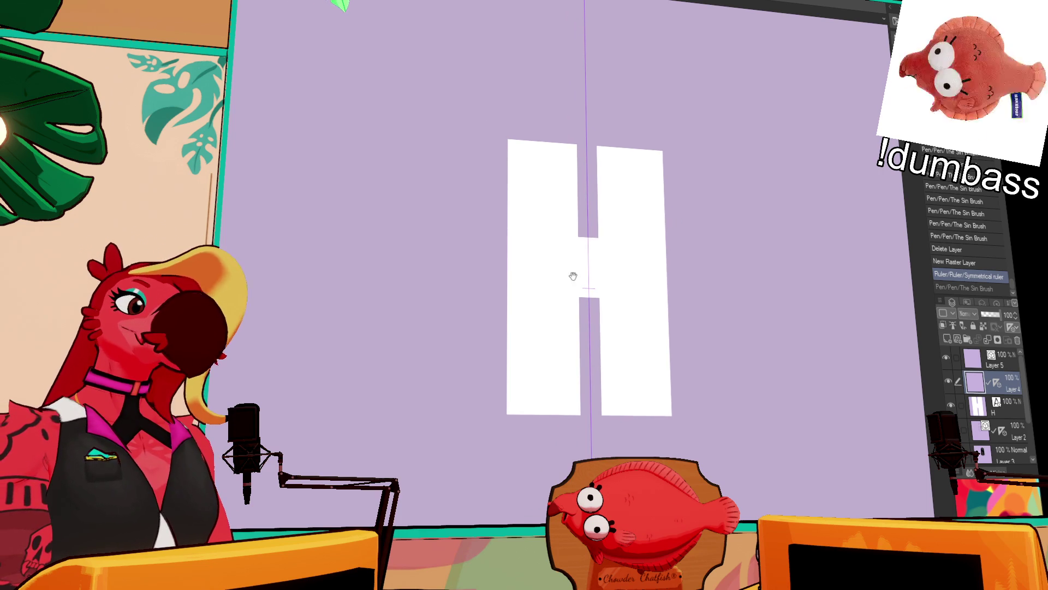
mouse_move(522, 270)
left_mouse_down()
mouse_move(571, 241)
mouse_move(565, 224)
left_mouse_up()
key("ctrl+z")
key("ctrl+z")
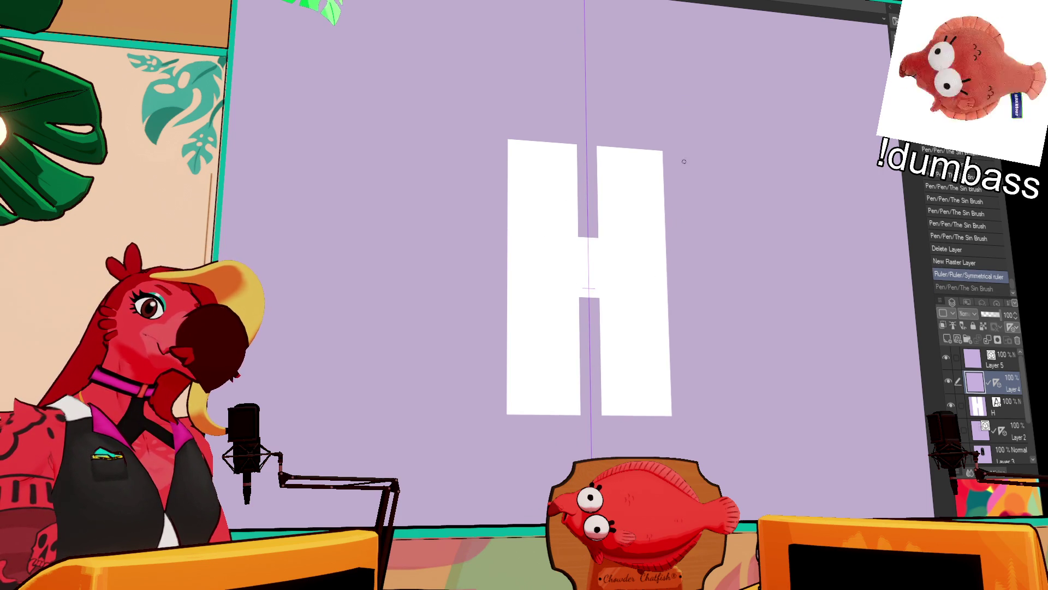
left_click_drag(501, 195, 570, 143)
key("ctrl+z")
mouse_move(505, 157)
left_mouse_down()
mouse_move(575, 133)
mouse_move(574, 154)
mouse_move(587, 131)
left_mouse_up()
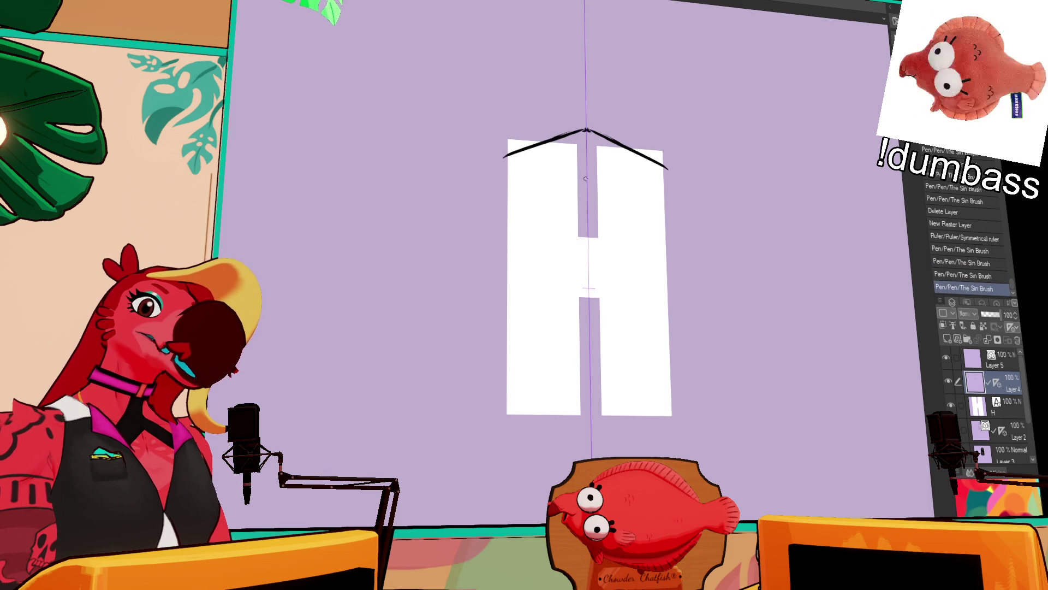
left_click_drag(516, 229, 567, 204)
key("ctrl+z")
key("ctrl+z")
mouse_move(515, 230)
left_mouse_down()
mouse_move(568, 211)
mouse_move(538, 240)
mouse_move(573, 210)
mouse_move(543, 232)
mouse_move(574, 219)
mouse_move(546, 249)
mouse_move(573, 220)
mouse_move(551, 228)
left_mouse_up()
key("ctrl+z")
key("ctrl+z")
key("ctrl+z")
key("ctrl+z")
key("ctrl+z")
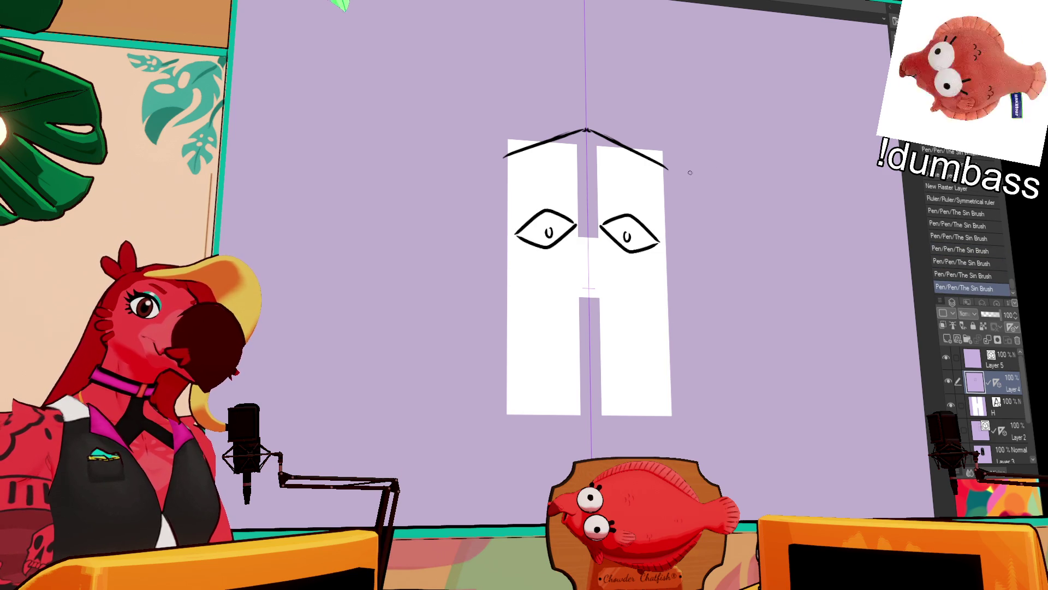
- Draw a mirrored V mouth curled up into a smile, then lasso and delete the eyes
left_click_drag(523, 263, 588, 302)
key("ctrl+z")
key("ctrl+y")
key("ctrl+z")
key("ctrl+y")
key("ctrl+z")
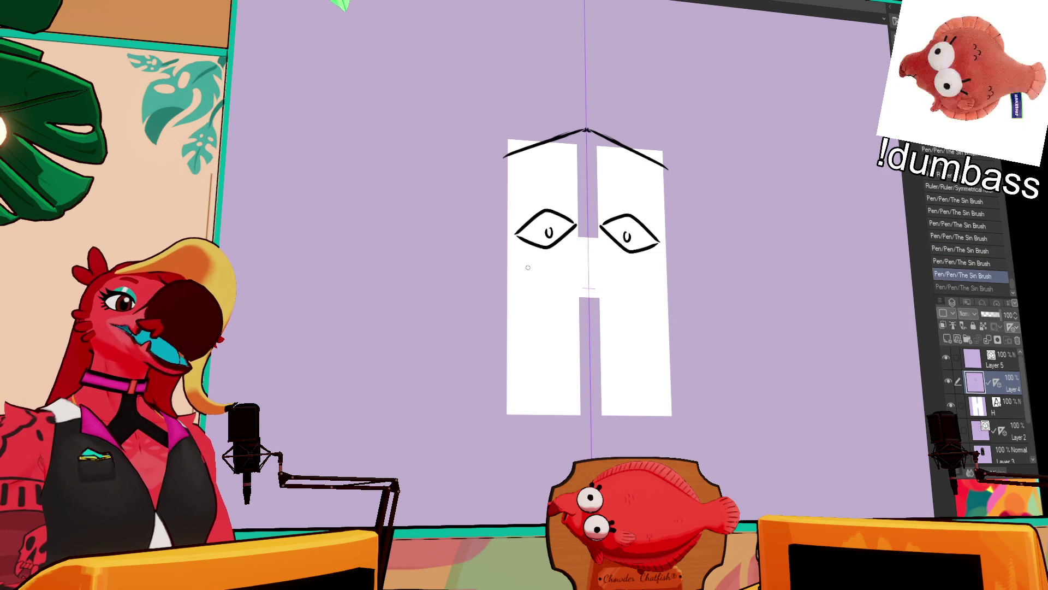
key("ctrl+y")
left_click_drag(579, 303, 598, 304)
left_click_drag(529, 267, 511, 254)
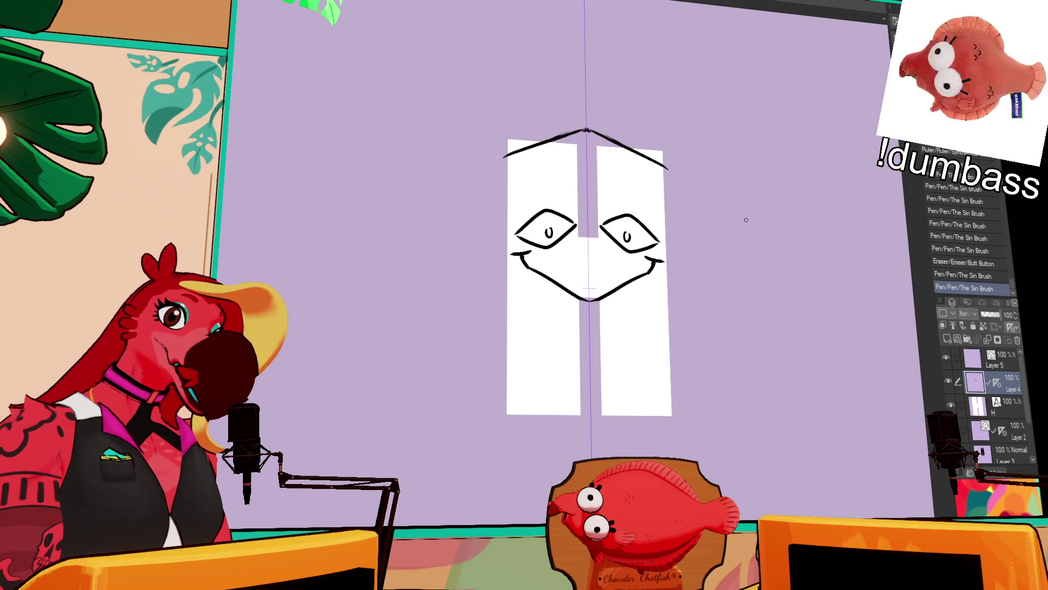
mouse_move(543, 255)
left_mouse_down()
mouse_move(533, 188)
mouse_move(681, 232)
mouse_move(617, 265)
left_mouse_up()
key("Delete")
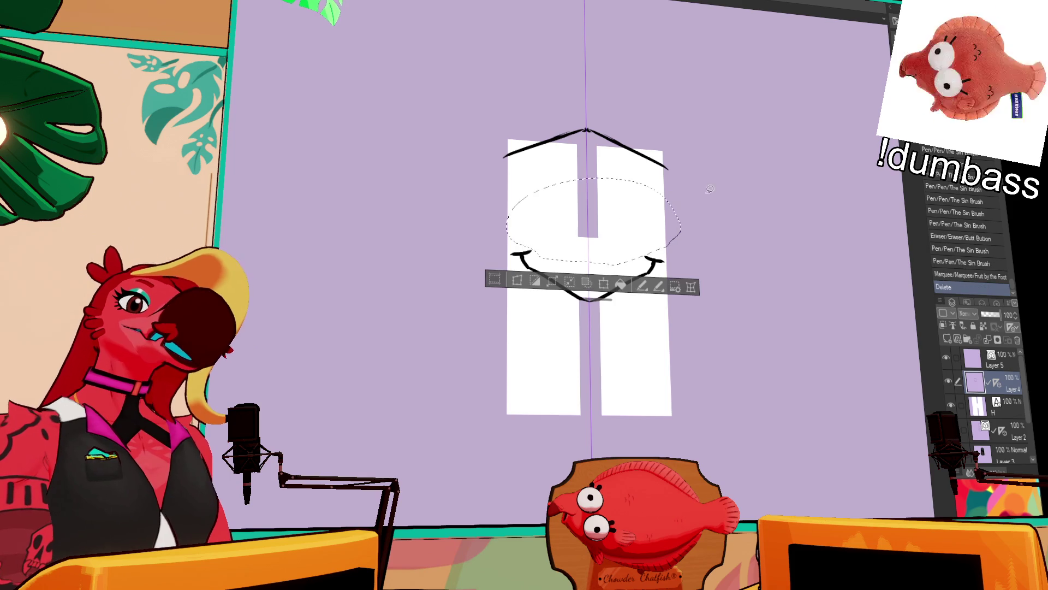
- Lasso and delete the smile, then clear the selection
key("ctrl+d")
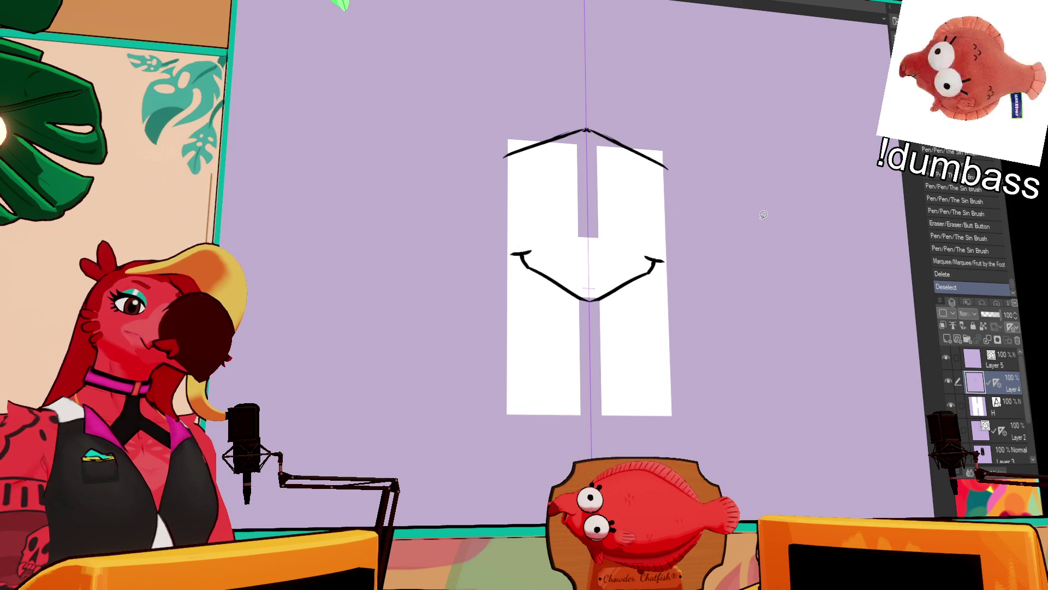
mouse_move(710, 249)
left_mouse_down()
mouse_move(526, 333)
mouse_move(713, 250)
left_mouse_up()
key("Delete")
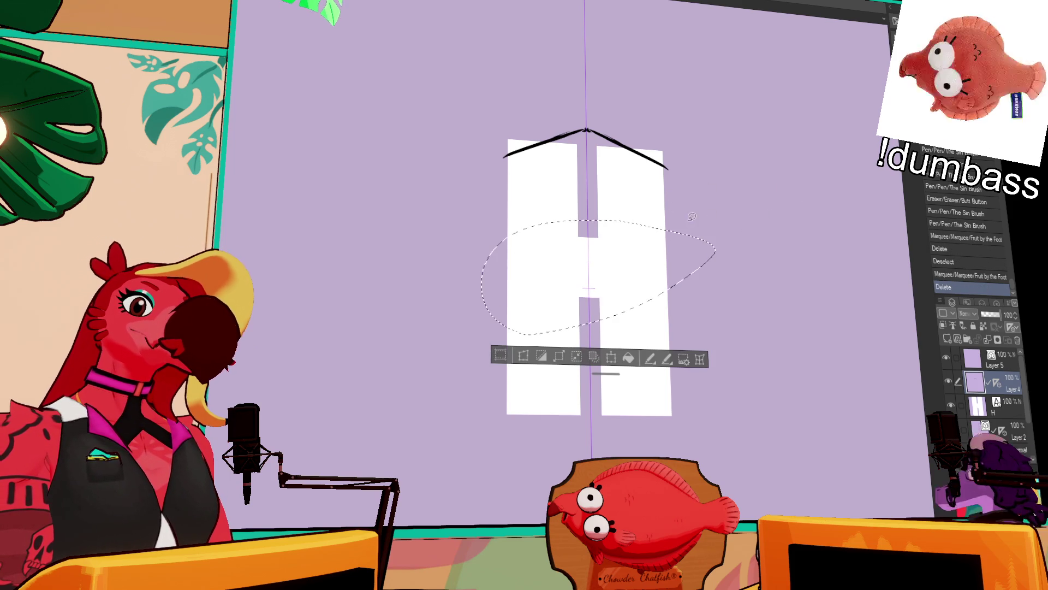
key("ctrl+d")
- Draw two mirrored arcs stacked above the H's crossbar
left_click_drag(539, 299, 589, 283)
left_click_drag(590, 283, 639, 301)
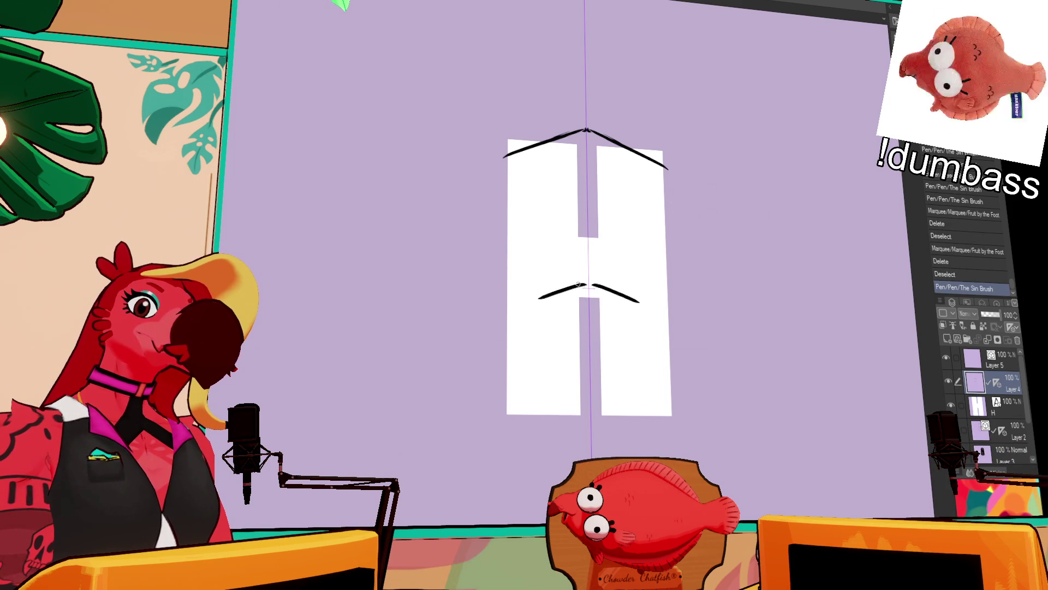
left_click_drag(536, 253, 588, 234)
mouse_move(642, 258)
left_mouse_down()
mouse_move(588, 232)
mouse_move(630, 250)
left_mouse_up()
key("ctrl+z")
key("ctrl+z")
left_click_drag(541, 249, 637, 252)
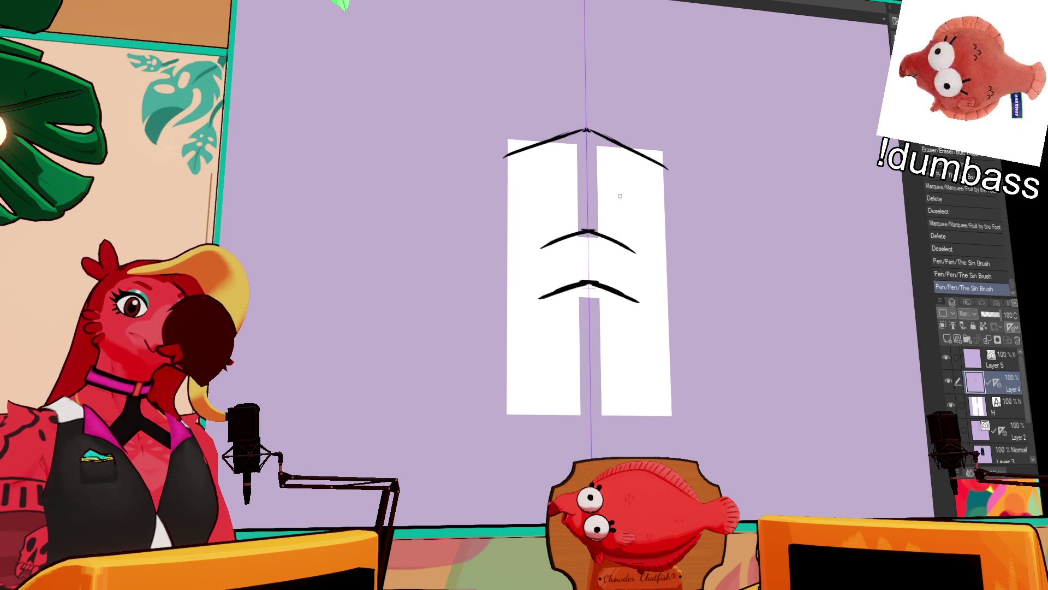
- Trim the roof line's ends and draw vertical lines down both sides of the H
left_click_drag(504, 157, 512, 152)
left_click_drag(669, 169, 660, 163)
left_click_drag(512, 154, 502, 420)
left_click_drag(659, 164, 677, 421)
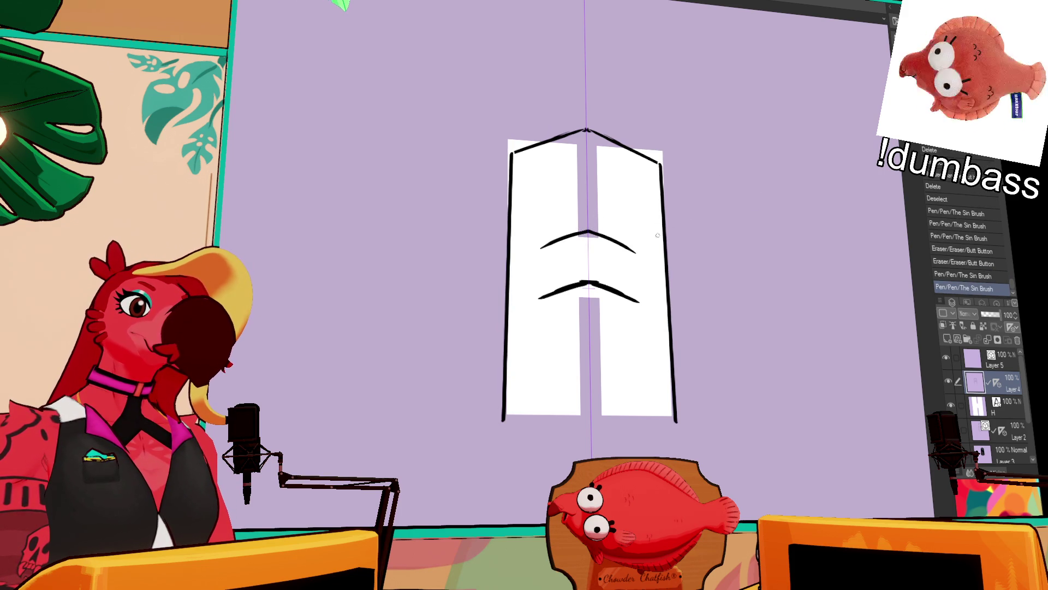
- Flatten the middle arc and redraw the lower arc as a thin curve
mouse_move(548, 243)
left_mouse_down()
mouse_move(642, 256)
mouse_move(613, 239)
mouse_move(632, 243)
left_mouse_up()
left_click_drag(703, 230, 703, 233)
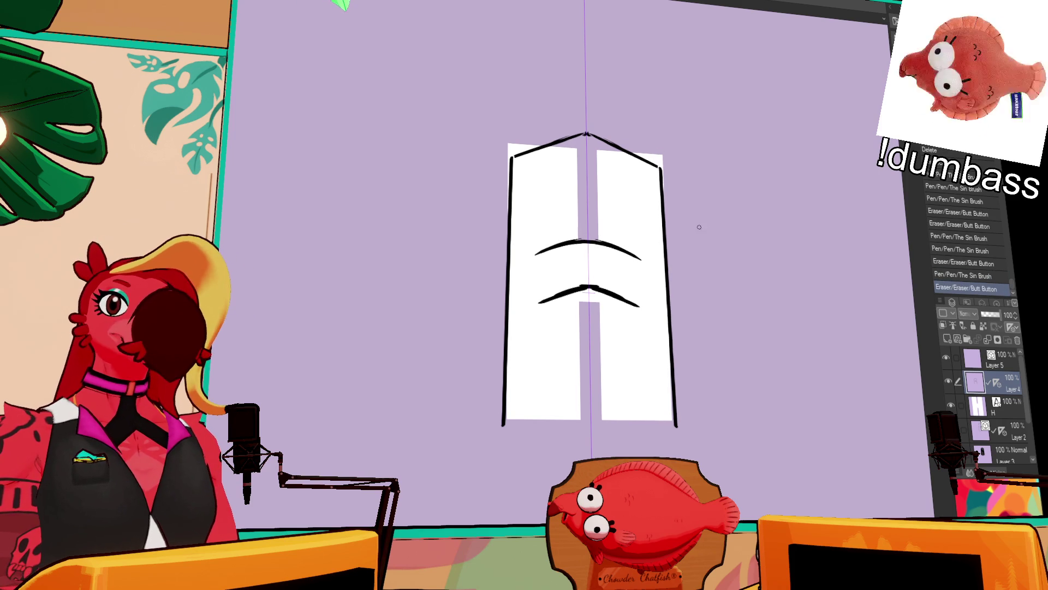
left_click_drag(570, 284, 610, 284)
mouse_move(541, 302)
left_mouse_down()
mouse_move(637, 306)
mouse_move(636, 292)
left_mouse_up()
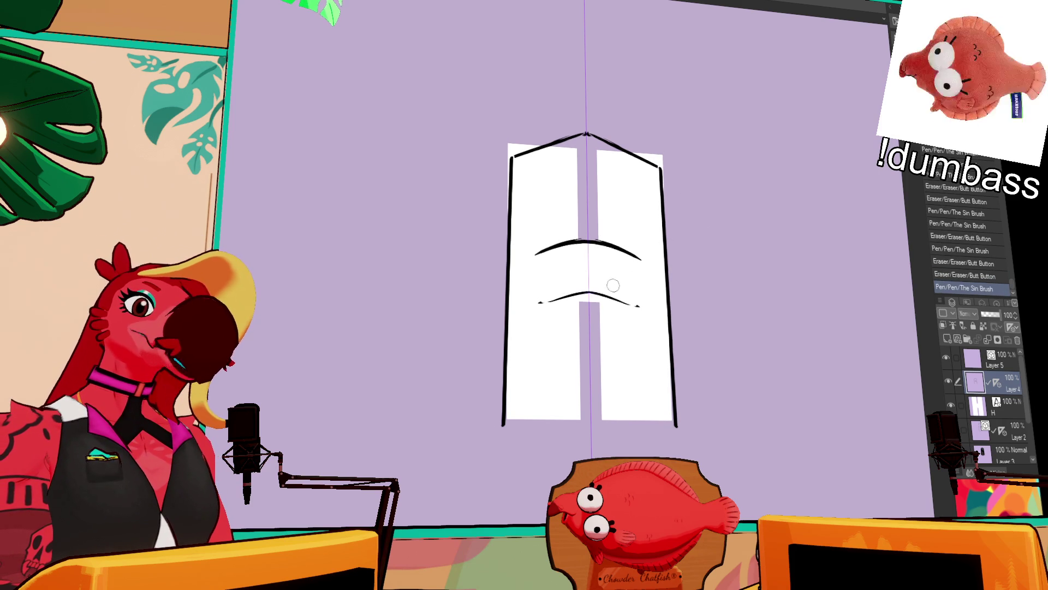
left_click_drag(543, 303, 638, 307)
key("ctrl+z")
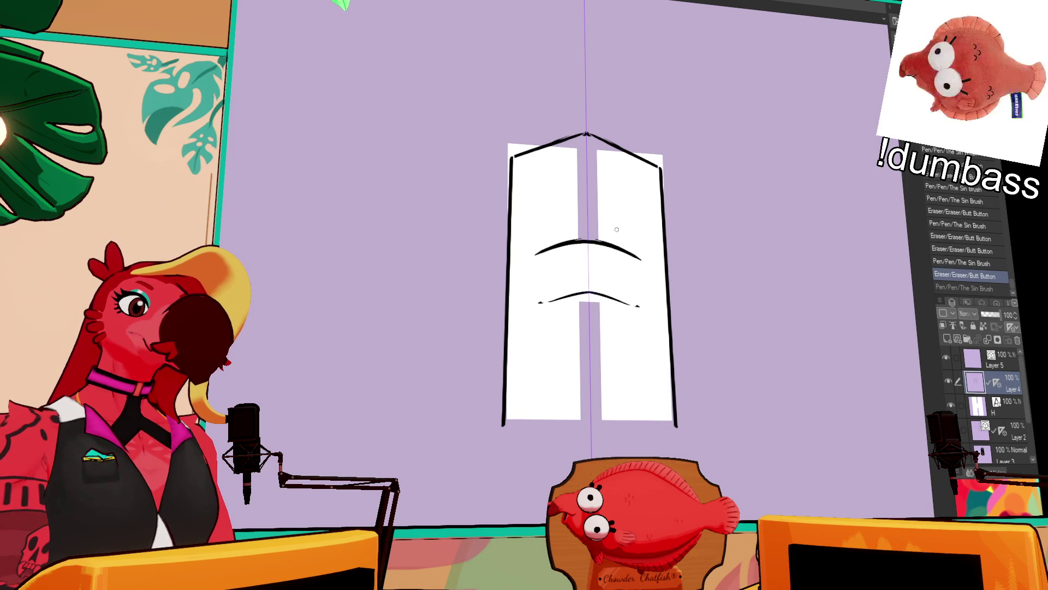
- Lasso the two arcs and move them higher up the H
left_click_drag(729, 197, 731, 197)
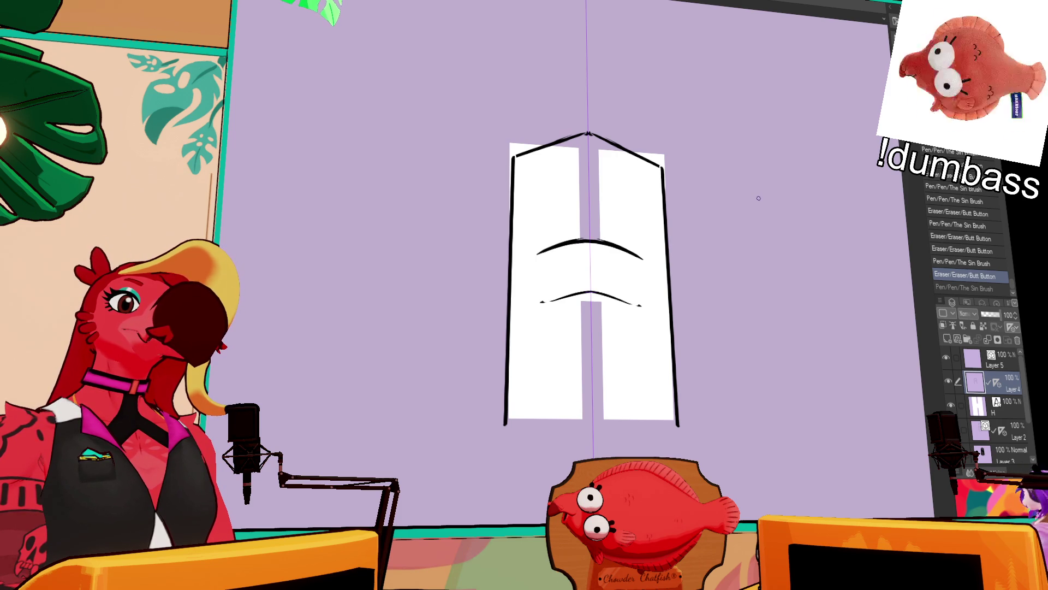
left_click_drag(524, 309, 551, 219)
mouse_move(641, 292)
left_mouse_down()
mouse_move(641, 224)
mouse_move(641, 235)
left_mouse_up()
key("ctrl+d")
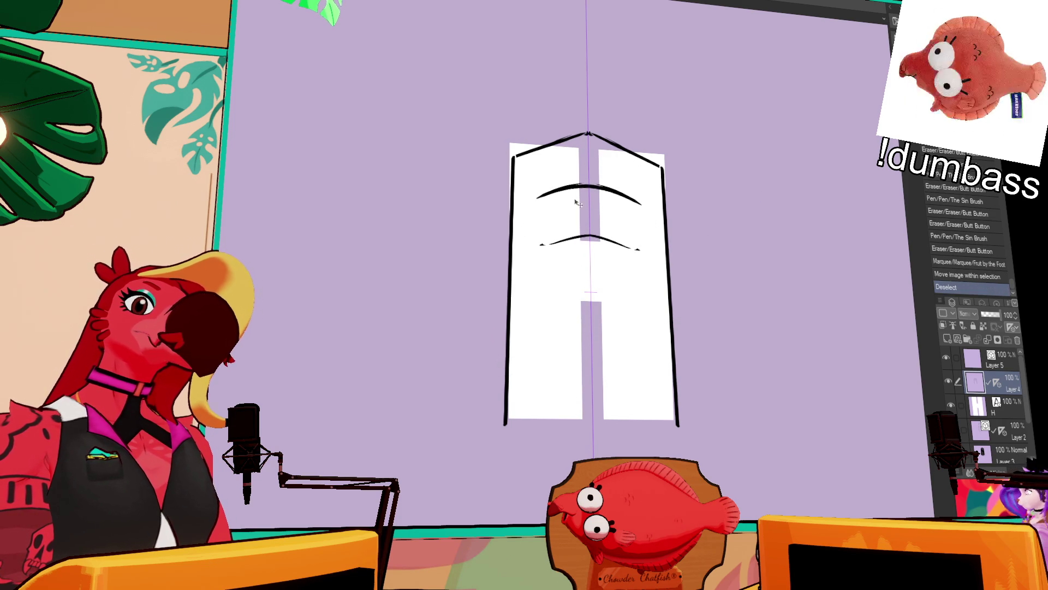
- Redraw the upper arc as one curve and add lower curves forming both eyes
key("ctrl+z")
mouse_move(525, 204)
left_mouse_down()
mouse_move(552, 190)
mouse_move(652, 212)
left_mouse_up()
key("ctrl+d")
left_click_drag(526, 204, 571, 189)
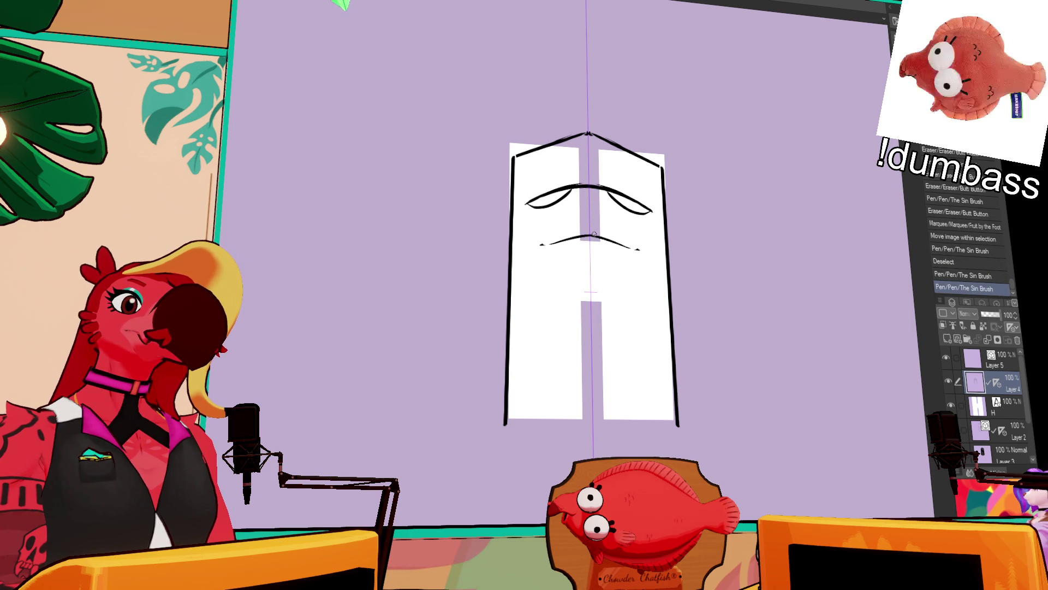
mouse_move(647, 247)
left_mouse_down()
mouse_move(530, 242)
mouse_move(655, 246)
left_mouse_up()
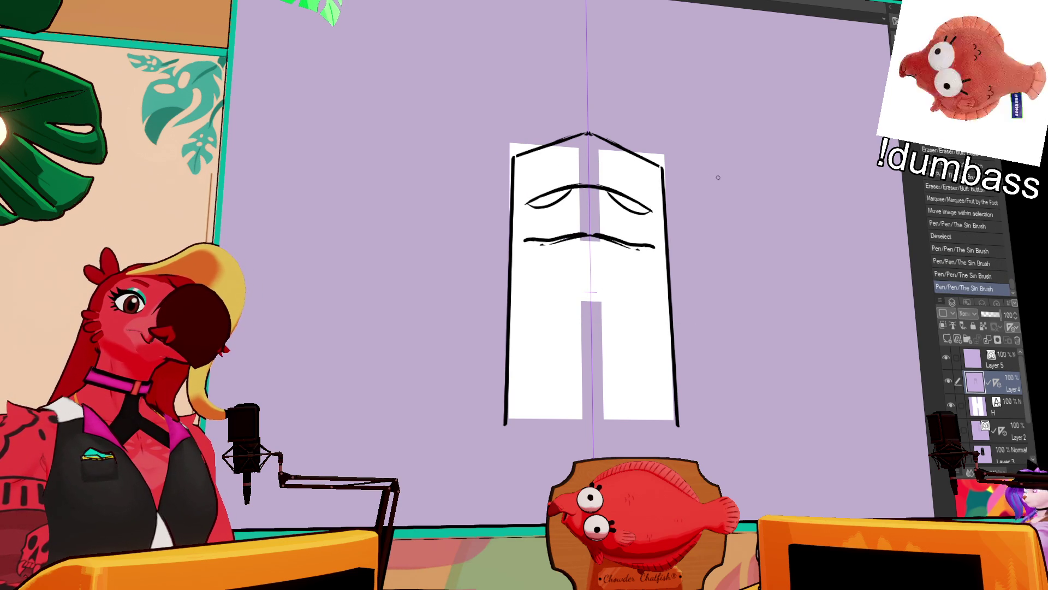
key("ctrl+z")
key("ctrl+z")
key("e")
- Fill both eyes solid black, redraw the roof line darker, and touch up the H's edge
left_click_drag(578, 186, 602, 173)
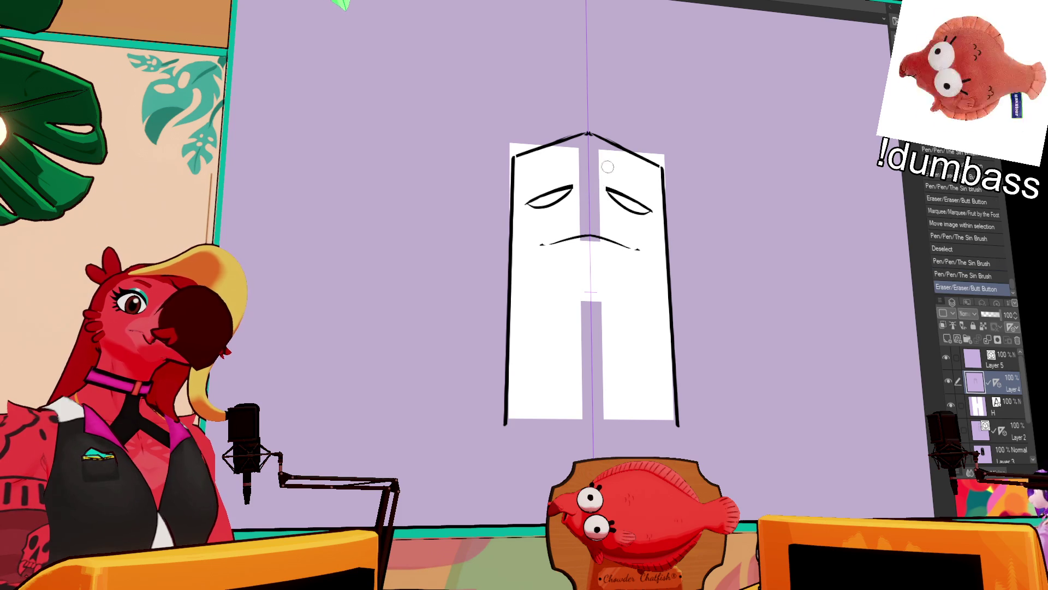
key("g")
left_click_drag(546, 201, 628, 203)
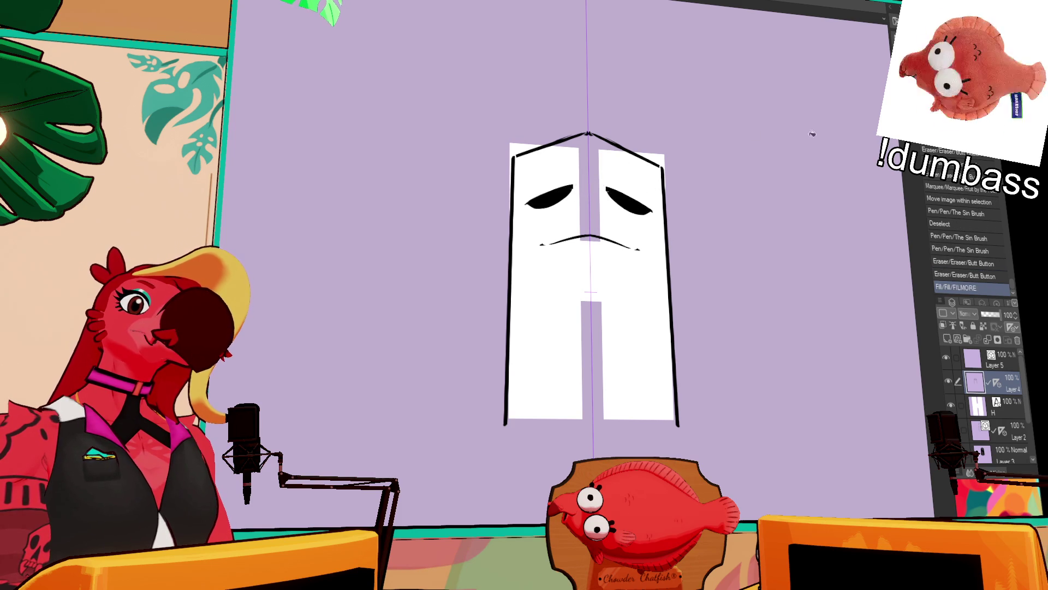
key("e")
mouse_move(510, 167)
left_mouse_down()
mouse_move(516, 183)
mouse_move(589, 132)
left_mouse_up()
key("p")
mouse_move(662, 175)
left_mouse_down()
mouse_move(528, 164)
mouse_move(649, 155)
left_mouse_up()
- Erase the doubled roof strokes, add a mouth notch, and clean up the left roof corner
key("e")
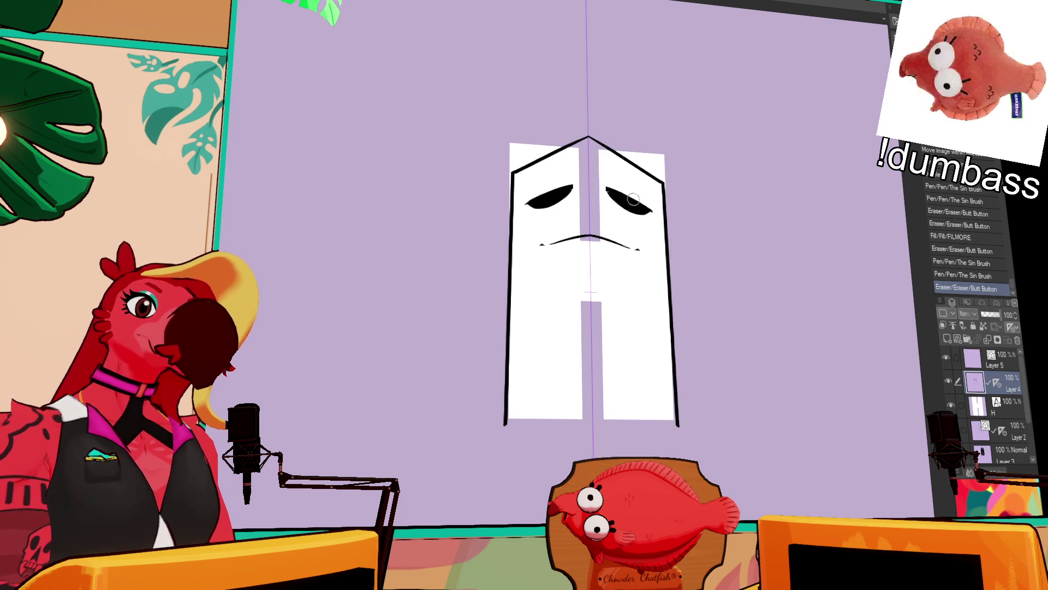
left_click(586, 234)
key("p")
mouse_move(580, 236)
left_mouse_down()
mouse_move(597, 239)
mouse_move(588, 235)
left_mouse_up()
key("e")
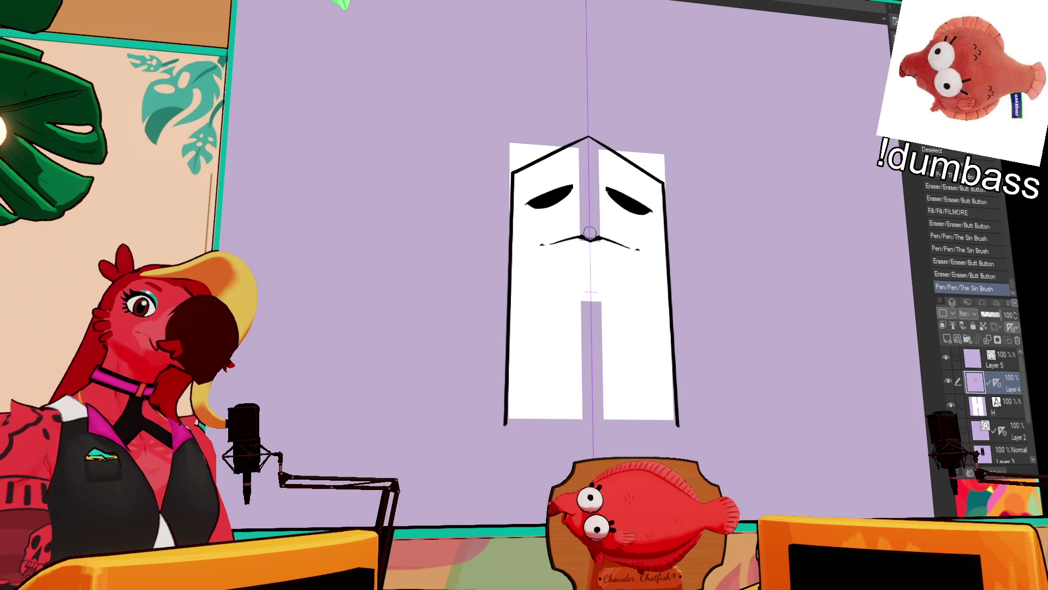
left_click_drag(753, 203, 747, 203)
left_click_drag(508, 174, 519, 170)
- Rework the mouth into a wider curve
key("p")
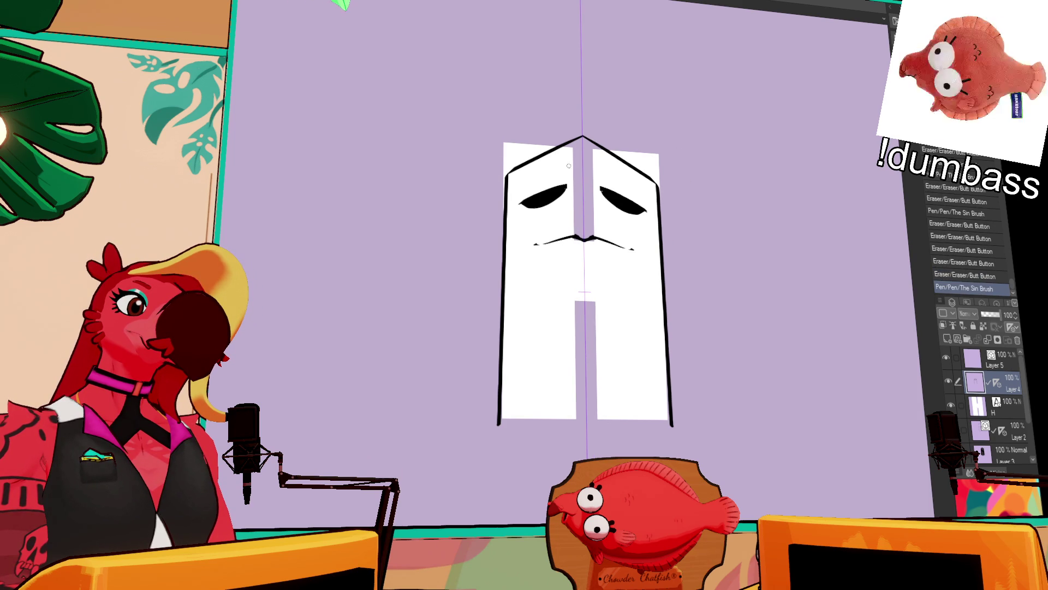
left_click_drag(636, 203, 642, 197)
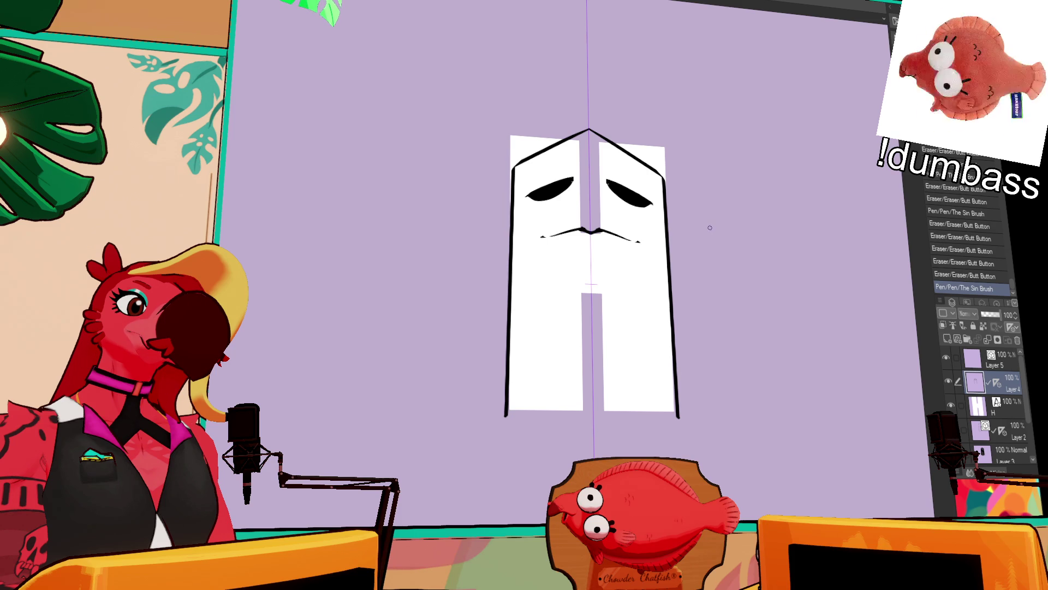
left_click_drag(702, 148, 782, 142)
left_click_drag(622, 229, 724, 234)
left_click_drag(813, 159, 782, 176)
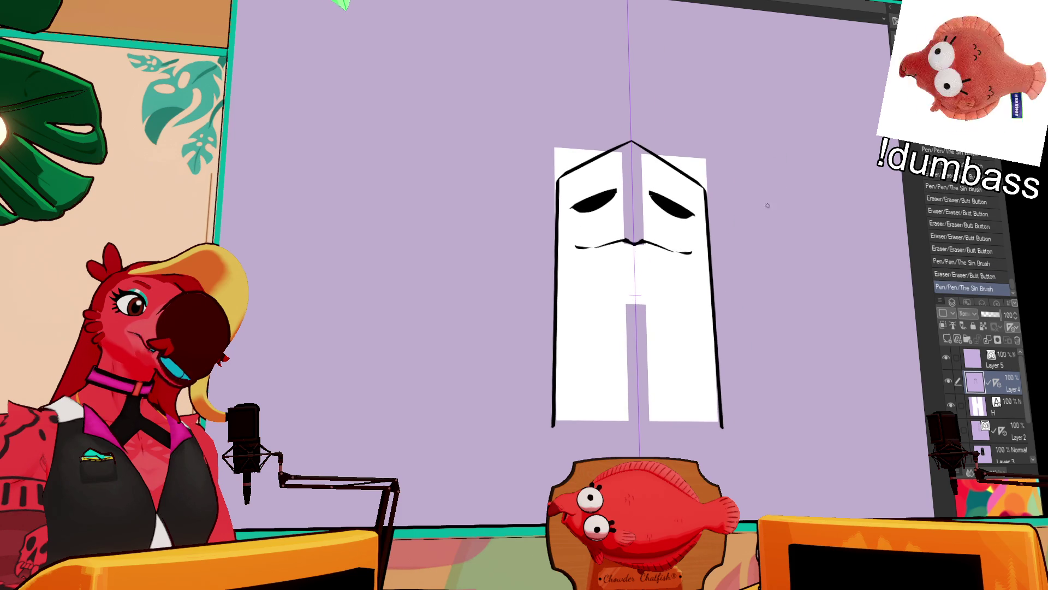
- Flatten the lower mouth stroke and draw nose lines converging from the top of the face
left_click_drag(750, 214, 770, 207)
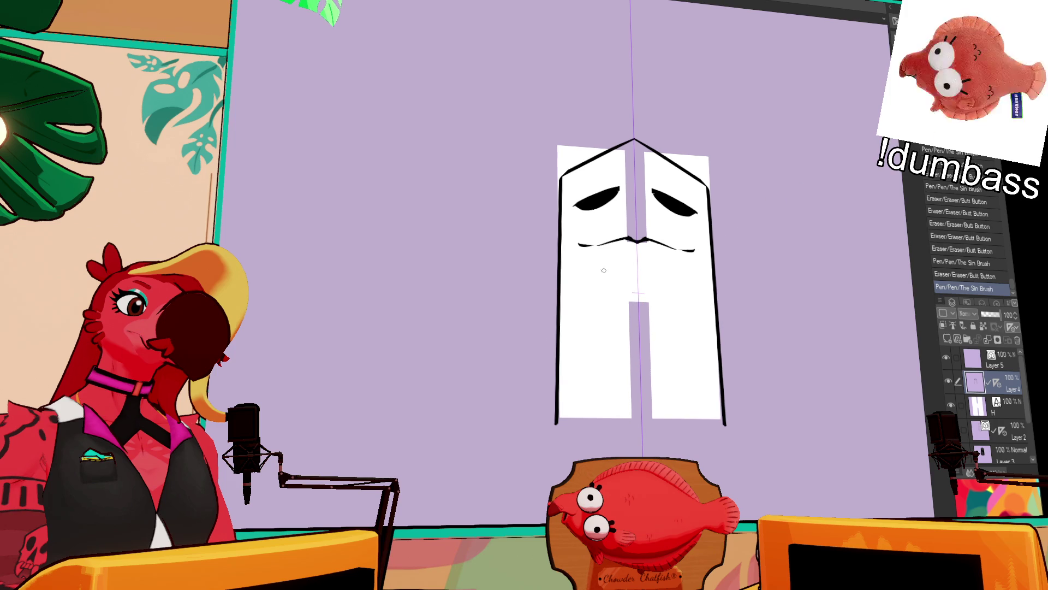
left_click_drag(605, 276, 672, 286)
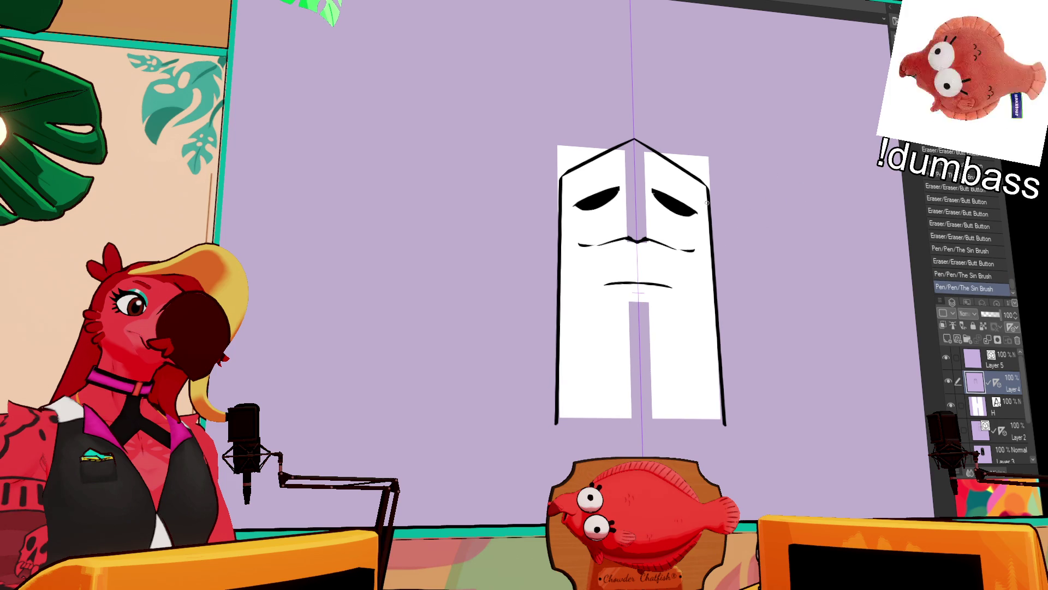
left_click_drag(646, 154, 635, 234)
left_click_drag(614, 147, 630, 233)
key("ctrl+z")
left_click_drag(613, 147, 631, 232)
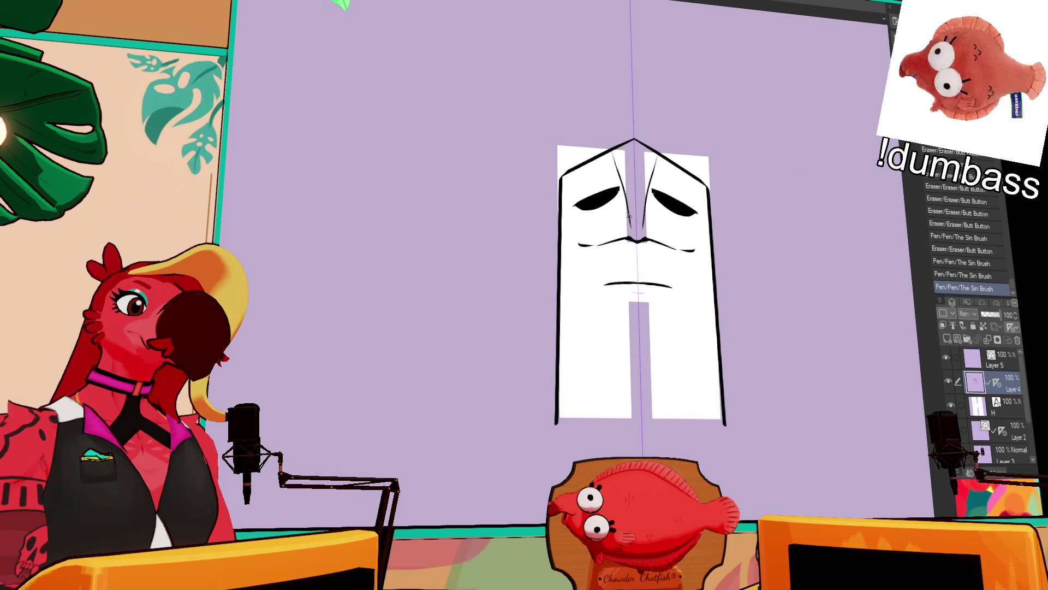
- Redraw the mouth as a short, flat line lower on the face and erase stray marks
left_click_drag(756, 196, 768, 171)
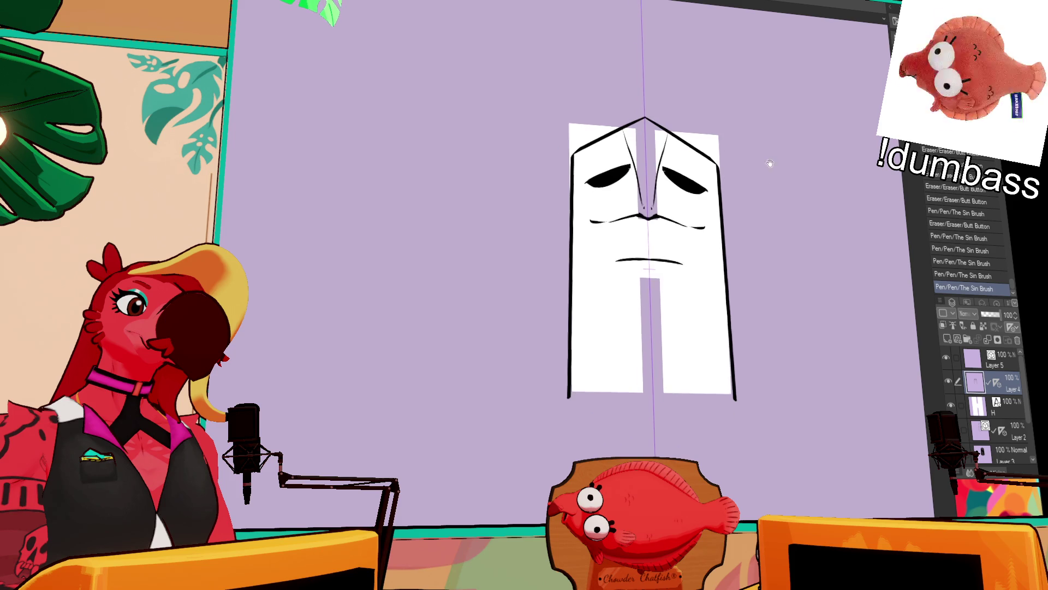
left_click_drag(642, 276, 638, 369)
key("ctrl+z")
key("ctrl+z")
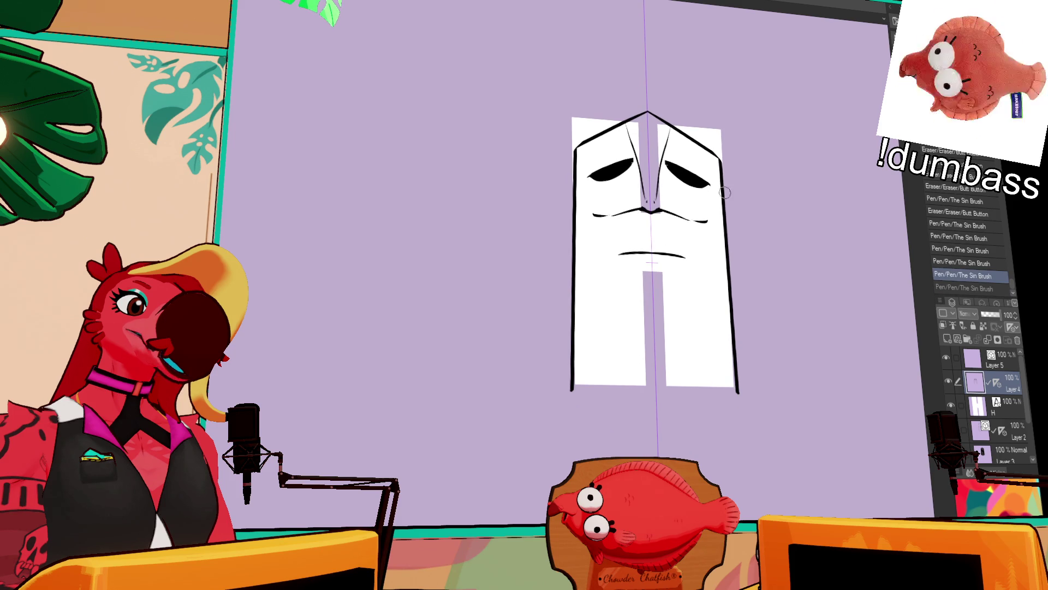
left_click_drag(609, 258, 701, 253)
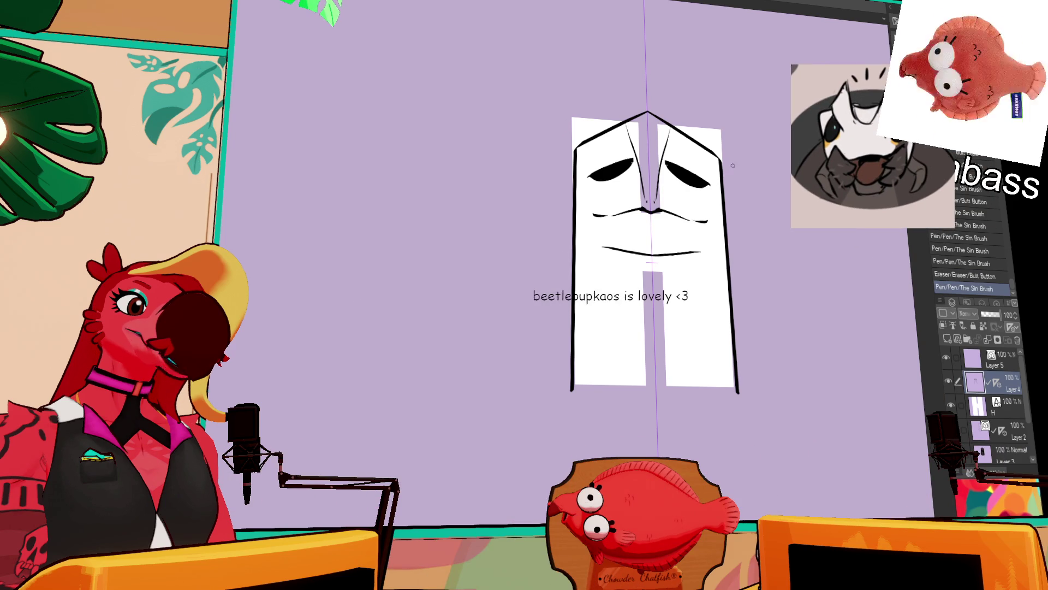
left_click_drag(752, 182, 763, 172)
left_click_drag(617, 240, 714, 251)
key("ctrl+z")
left_click_drag(605, 249, 723, 253)
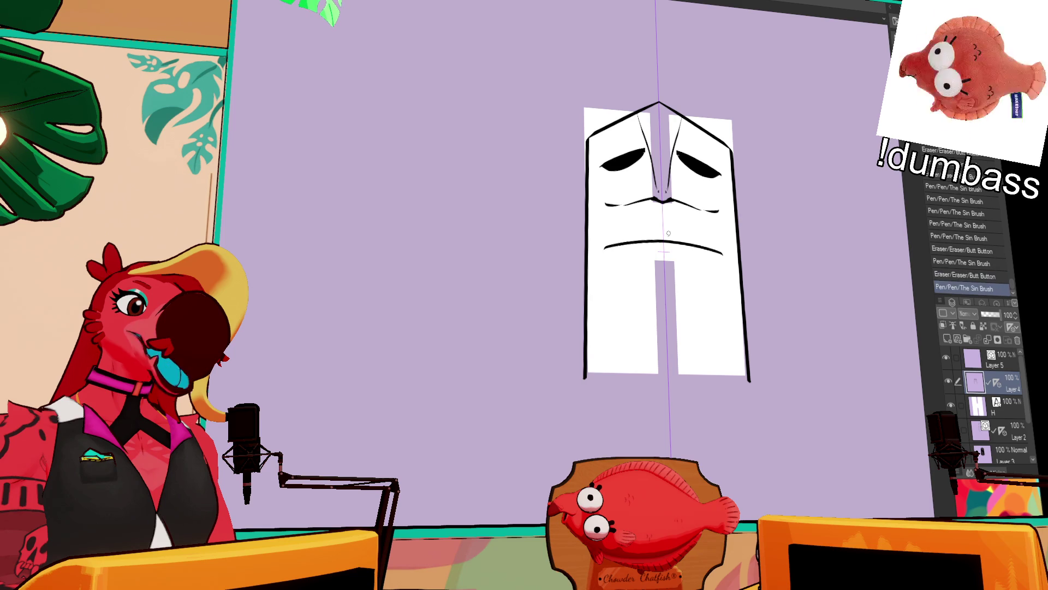
left_click_drag(810, 176, 815, 204)
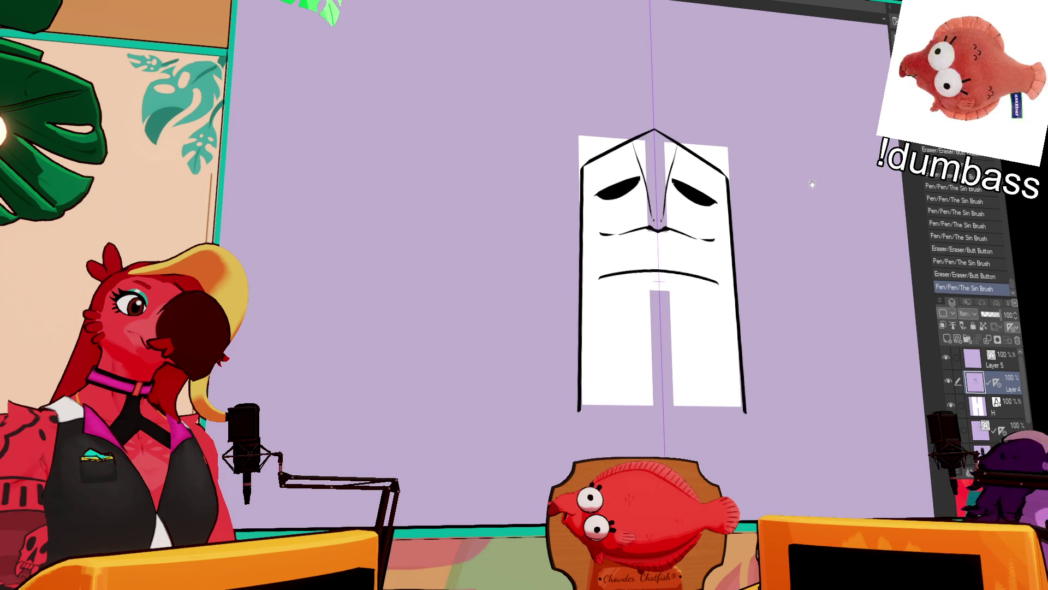
left_click_drag(719, 282, 598, 280)
left_click(659, 216)
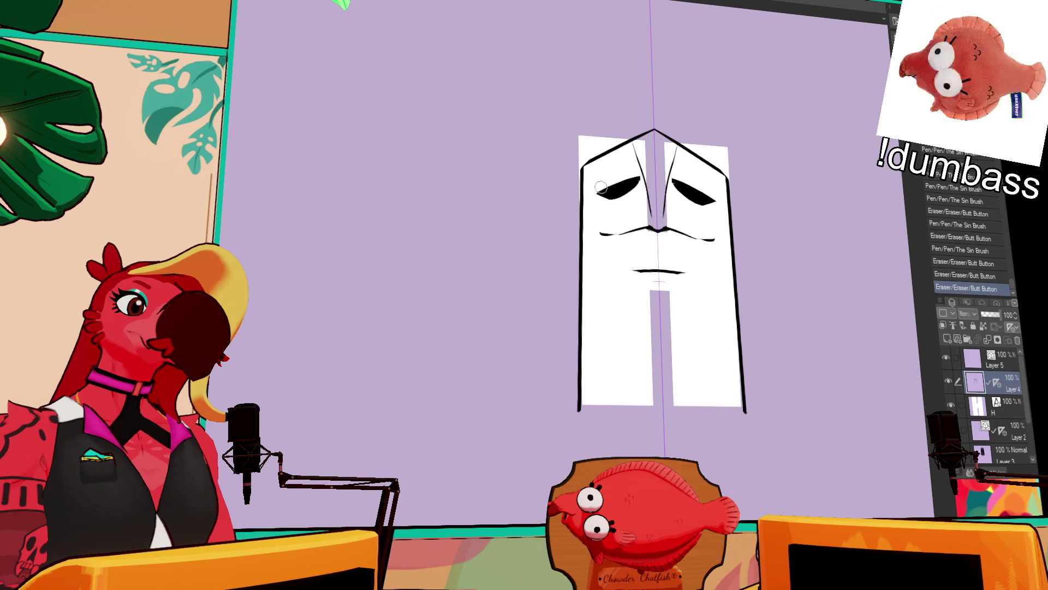
- Trim the outer eye tips into angular shapes and erase small marks near the nose and top
left_click_drag(644, 185, 596, 191)
key("ctrl+z")
left_click_drag(614, 199, 628, 204)
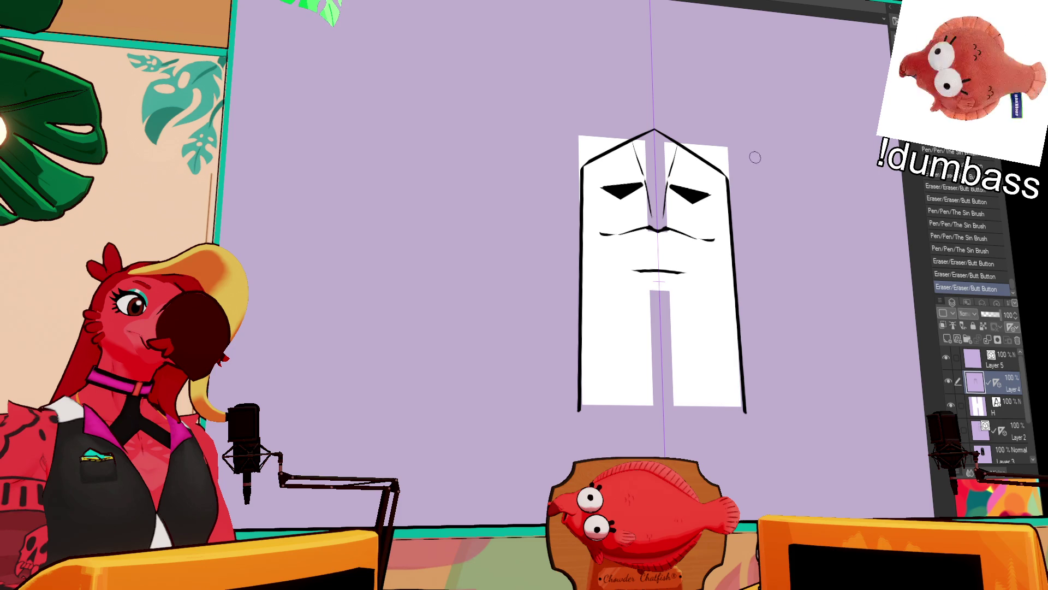
left_click_drag(655, 225, 657, 228)
left_click_drag(658, 229, 662, 232)
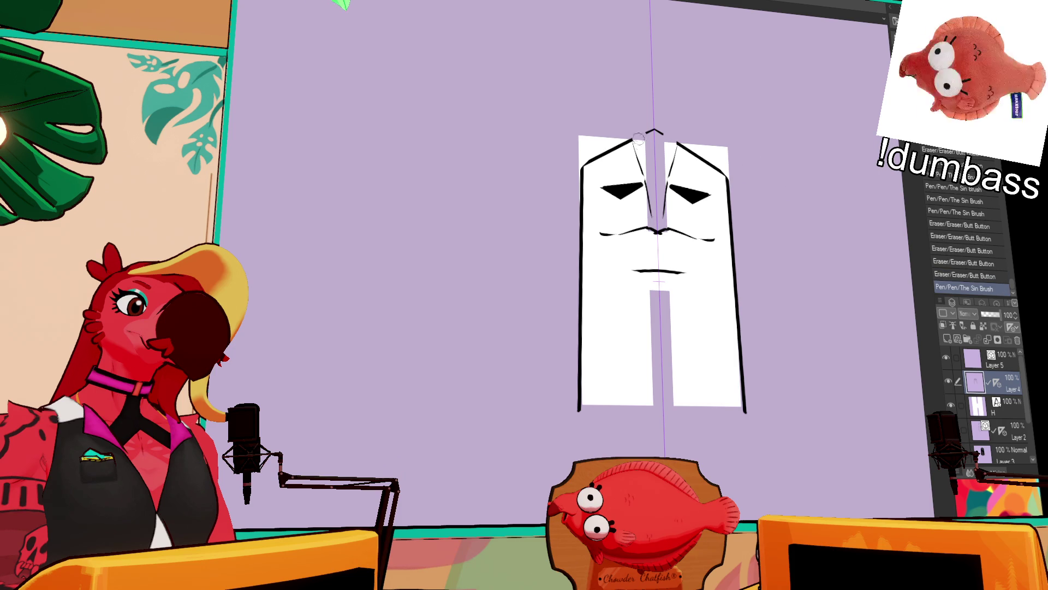
mouse_move(663, 133)
left_mouse_down()
mouse_move(665, 157)
mouse_move(643, 175)
mouse_move(665, 174)
mouse_move(649, 200)
left_mouse_up()
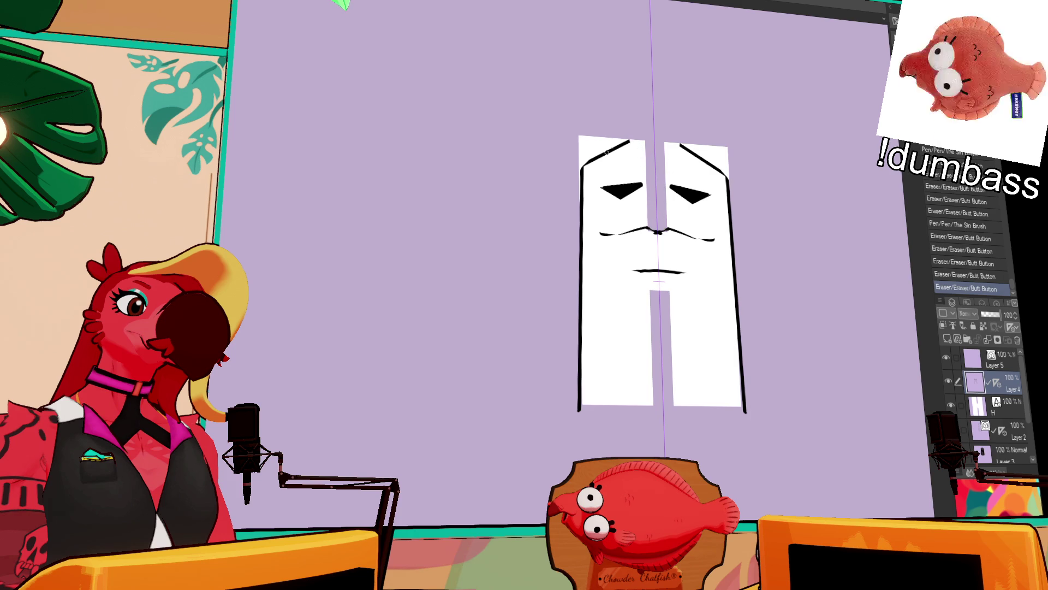
- Ink the H's inner edges, a top V join, an inverted V between the legs and the leg bottoms
mouse_move(583, 164)
left_mouse_down()
mouse_move(645, 139)
mouse_move(647, 230)
left_mouse_up()
left_click_drag(665, 141, 667, 229)
key("ctrl+z")
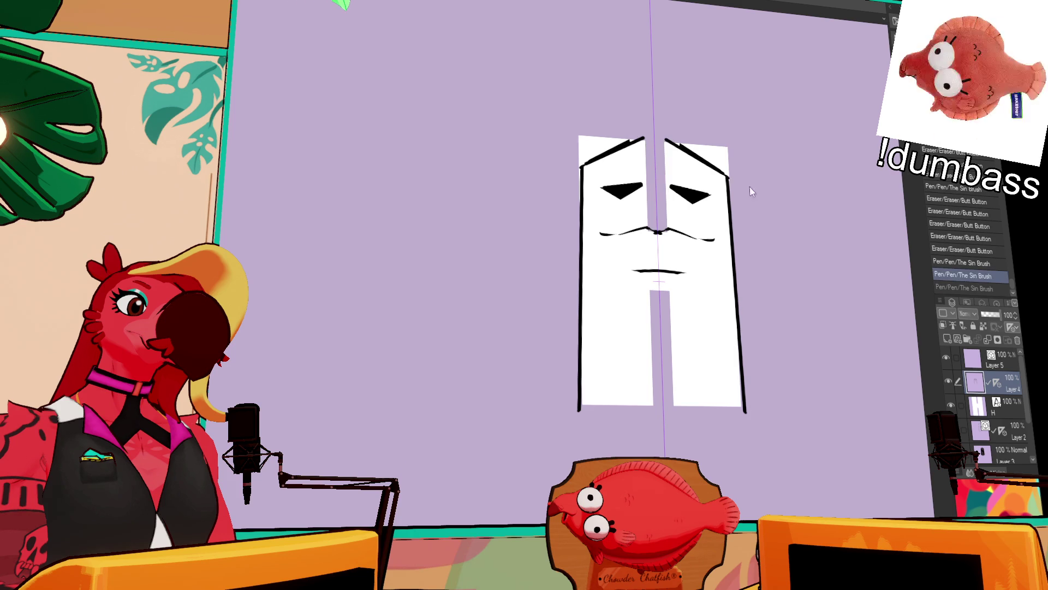
left_click_drag(645, 139, 665, 141)
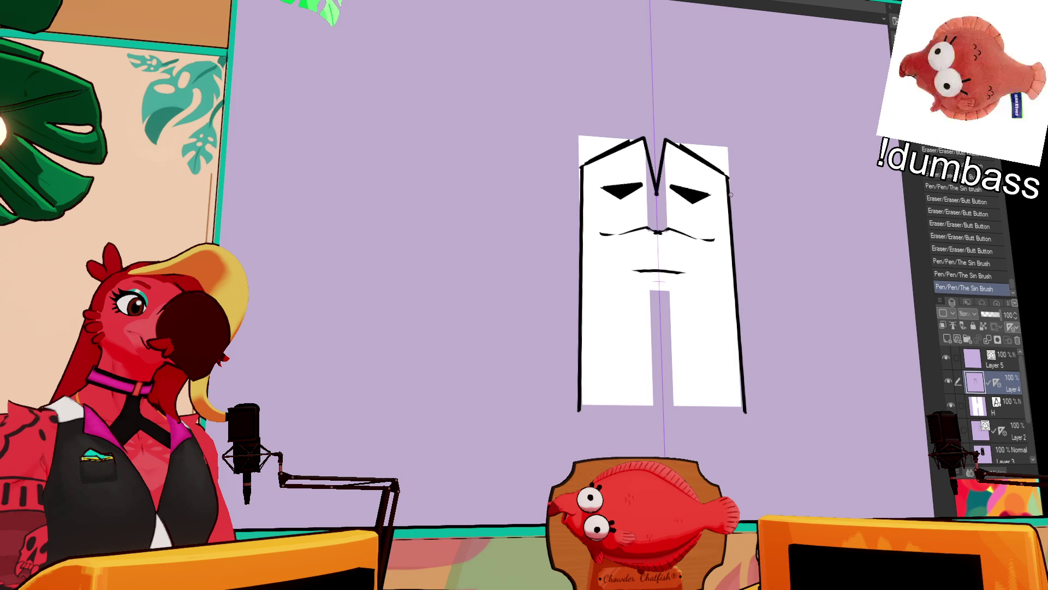
mouse_move(660, 276)
left_mouse_down()
mouse_move(653, 406)
mouse_move(676, 405)
left_mouse_up()
mouse_move(652, 405)
left_mouse_down()
mouse_move(580, 408)
mouse_move(744, 407)
left_mouse_up()
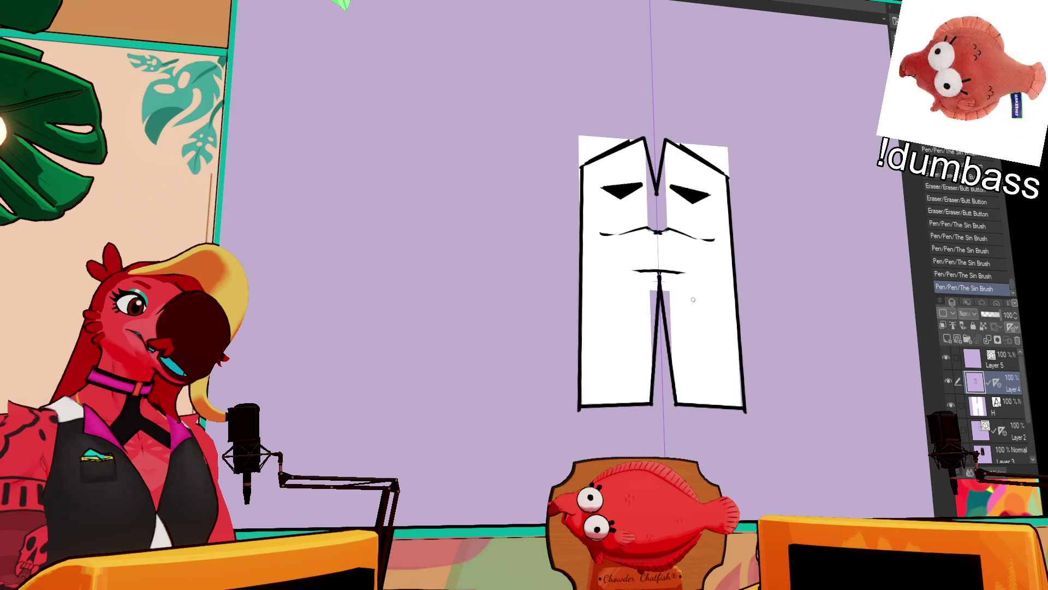
- Hide and reshow the white fill layer to check the lines, then return to Layer 4
left_click(951, 406)
left_click(951, 406)
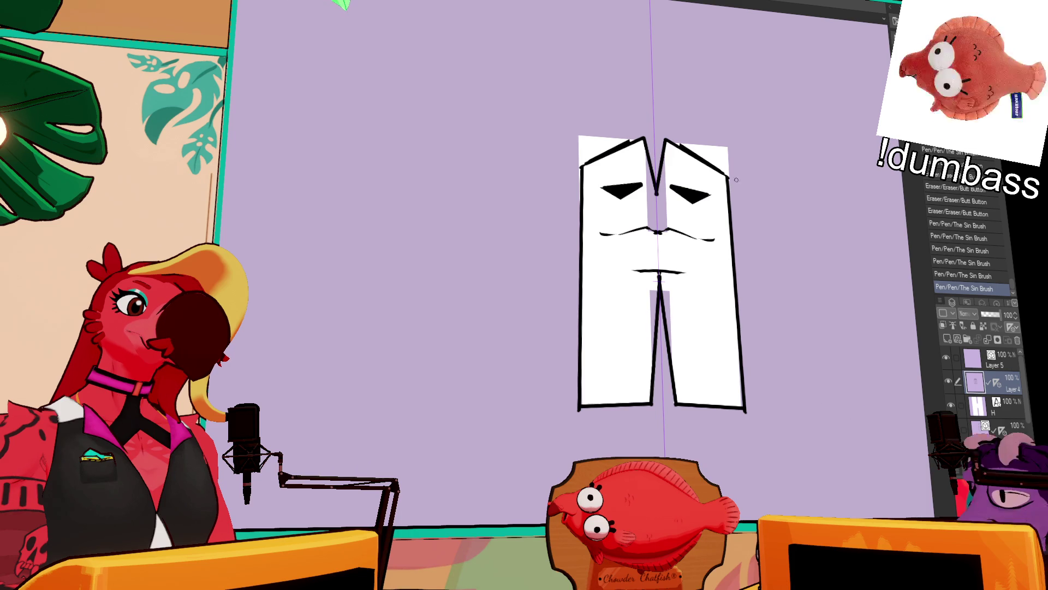
left_click_drag(759, 175, 763, 159)
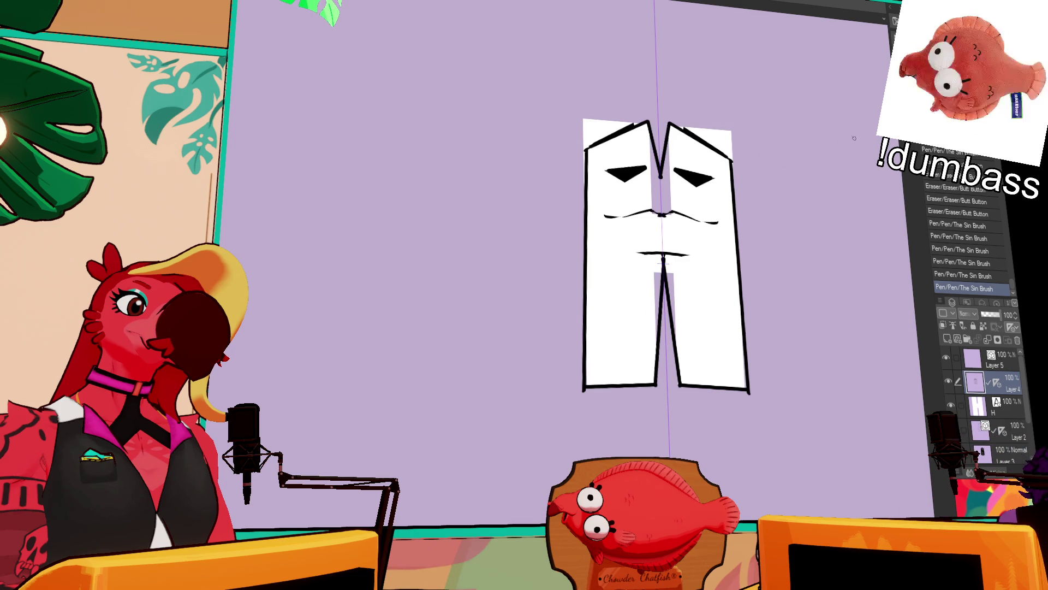
left_click(1007, 351)
left_click(997, 387)
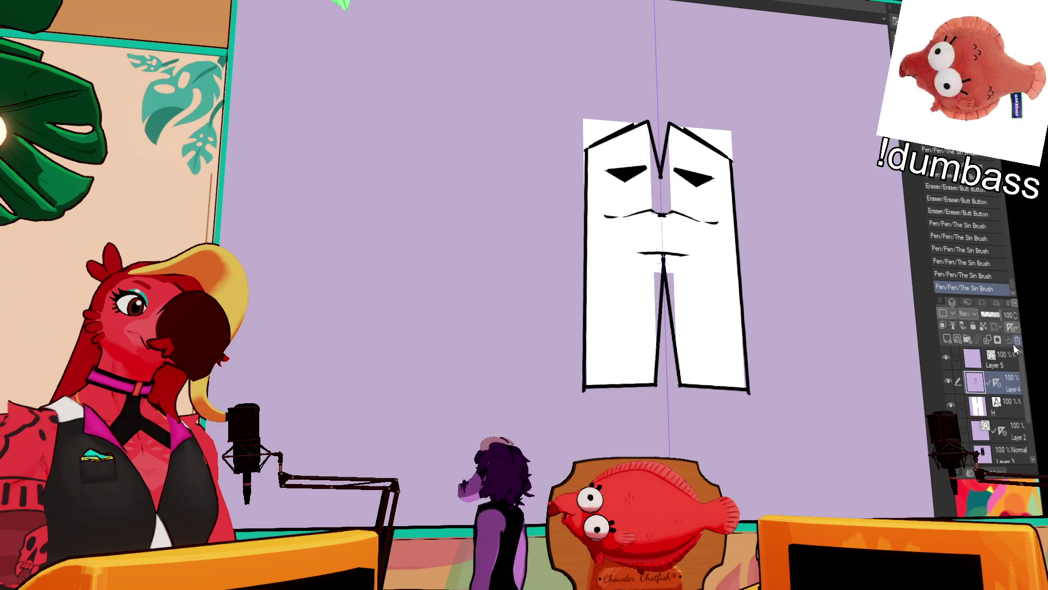
- Delete the white-filled H layer and clear all line art from Layer 4
left_click_drag(977, 407, 1017, 340)
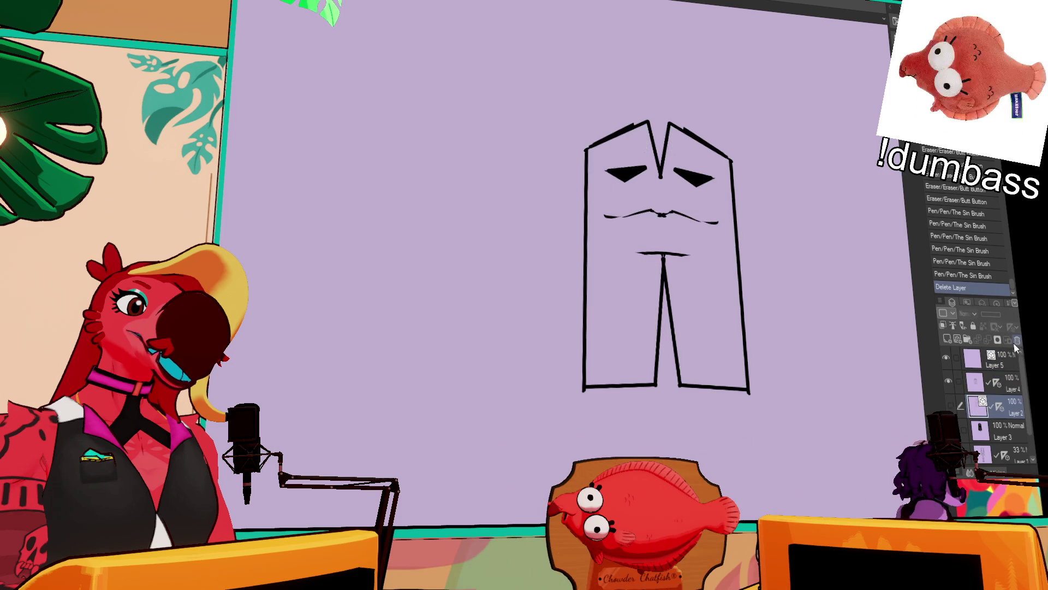
key("ctrl+a")
key("Delete")
key("ctrl+d")
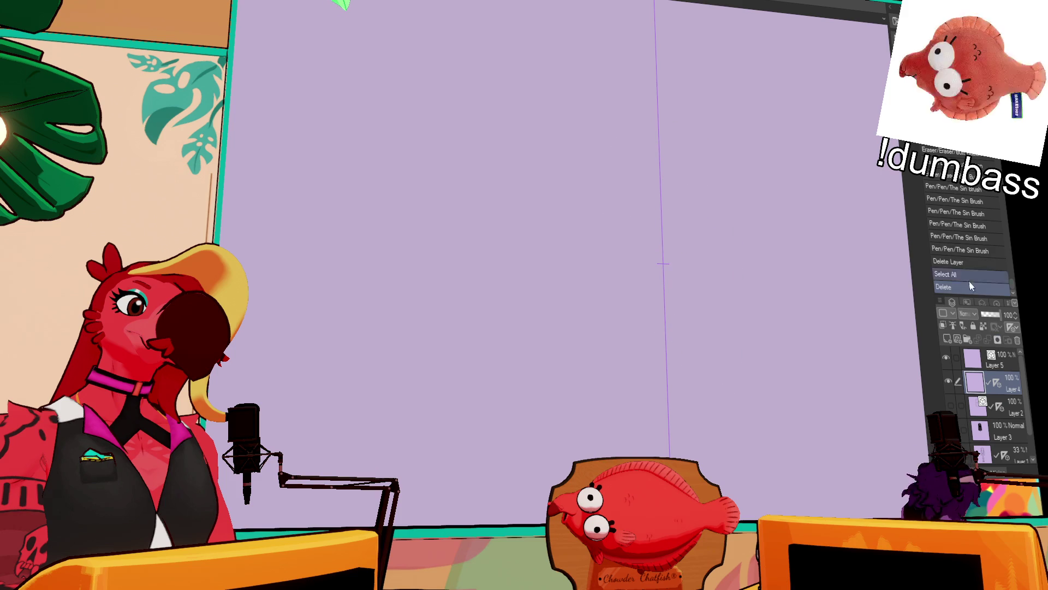
- Sketch and undo a mirrored crown, then draw two teardrop eye outlines beside the centre line
left_click_drag(706, 183, 683, 235)
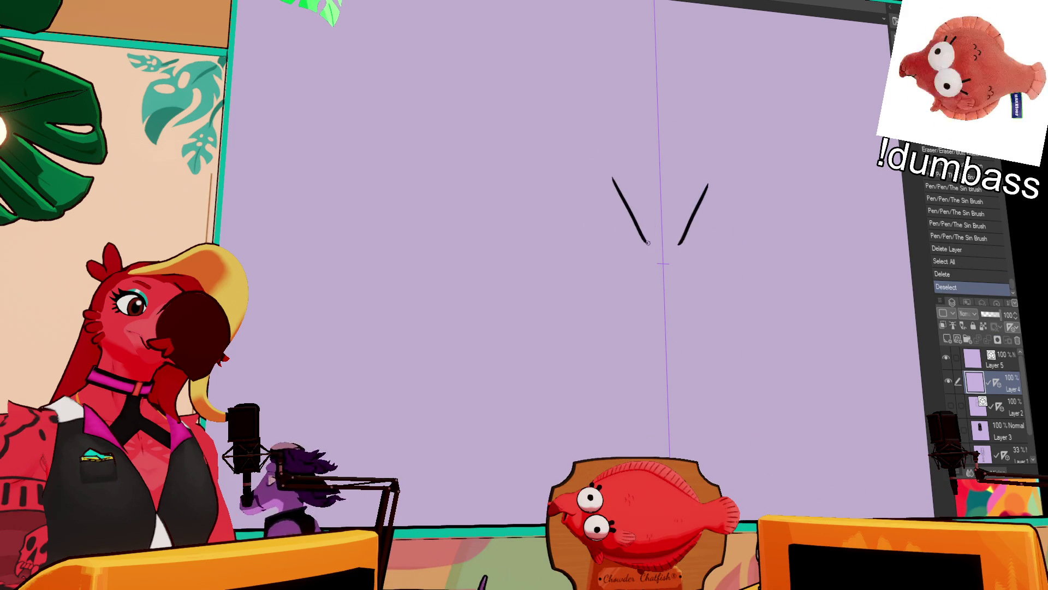
key("ctrl+z")
mouse_move(661, 190)
left_mouse_down()
mouse_move(620, 140)
mouse_move(614, 178)
mouse_move(580, 167)
mouse_move(568, 145)
left_mouse_up()
left_click_drag(568, 145, 616, 336)
key("ctrl+z")
left_click(598, 325, "shift")
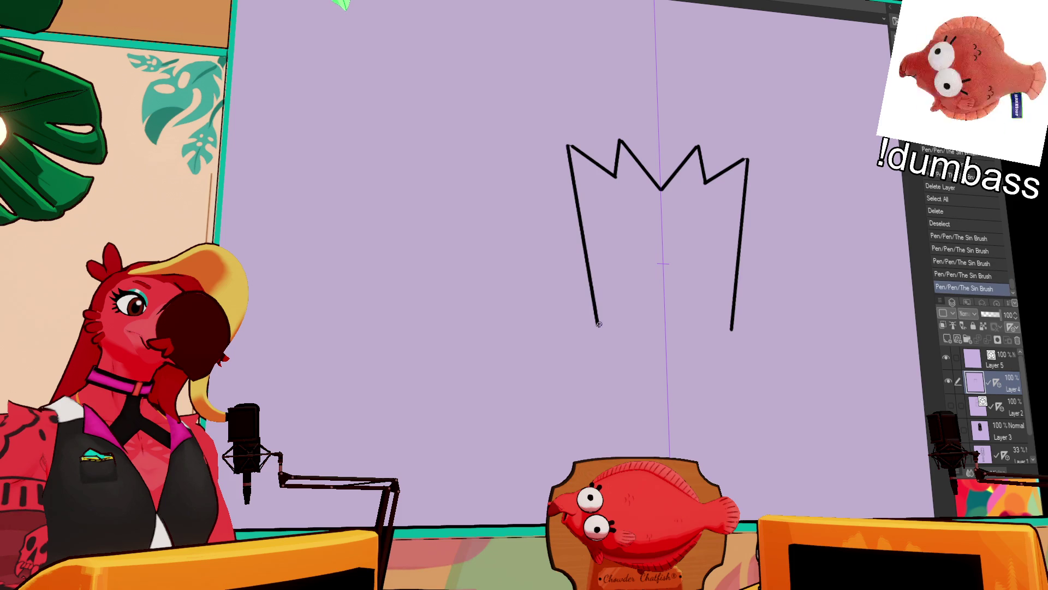
left_click(649, 457, "shift")
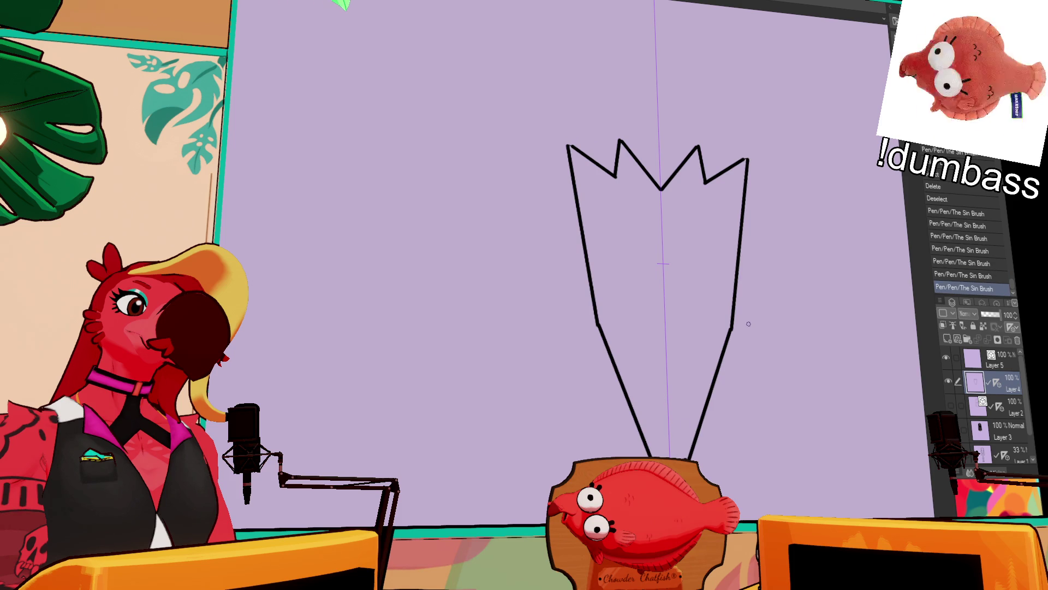
key("ctrl+z")
key("ctrl+z")
key("ctrl+z")
key("ctrl+z")
key("ctrl+z")
key("ctrl+z")
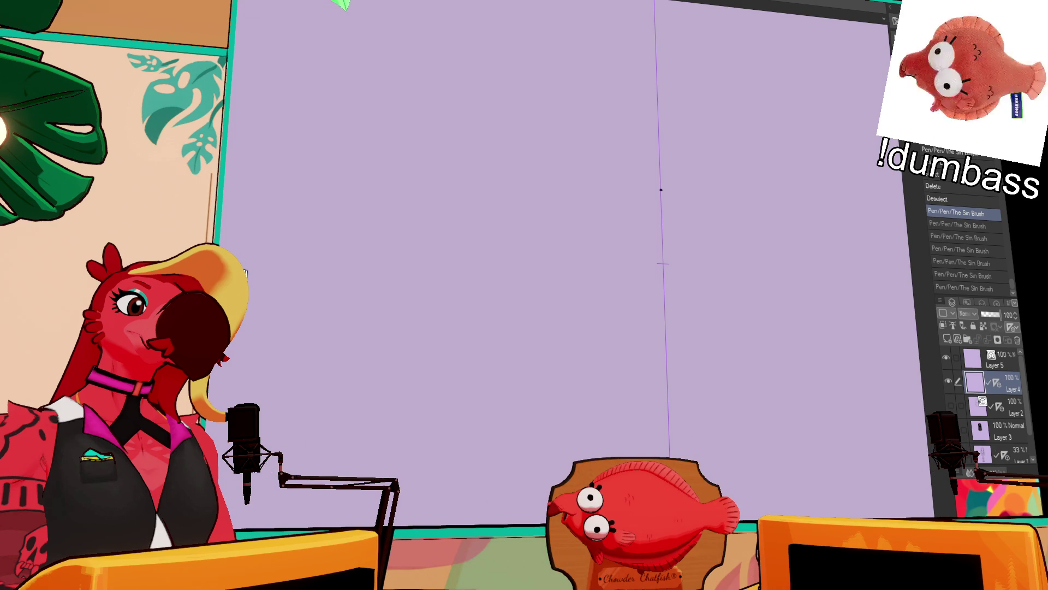
left_click_drag(605, 230, 609, 230)
- Redraw the teardrop eyes with thicker outlines and fill both solid black
left_click_drag(718, 236, 719, 237)
left_click_drag(605, 230, 619, 246)
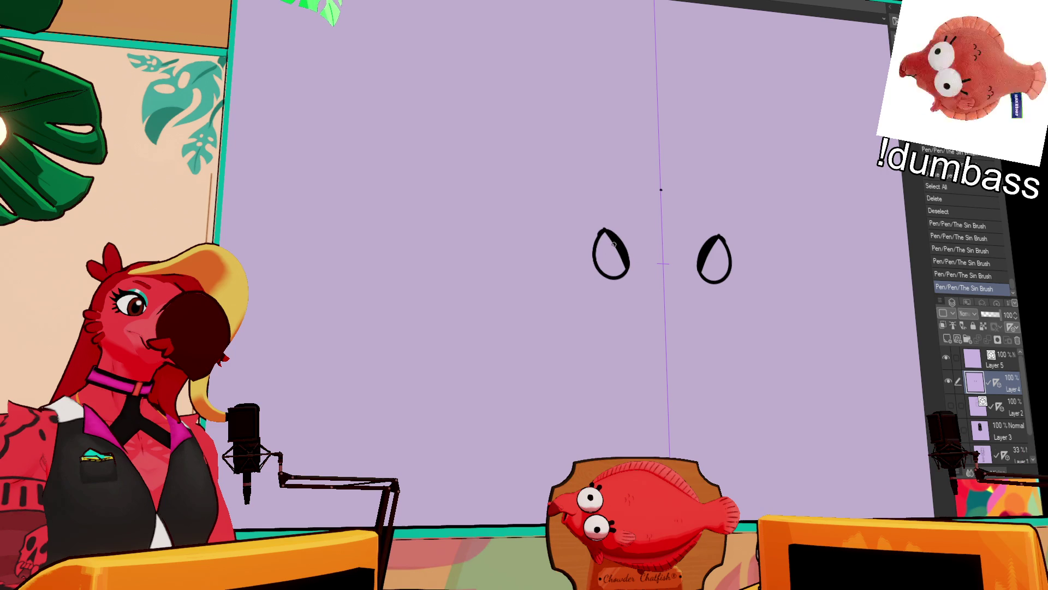
left_click(609, 249)
left_click(714, 261)
key("e")
left_click_drag(614, 238, 633, 270)
key("ctrl+z")
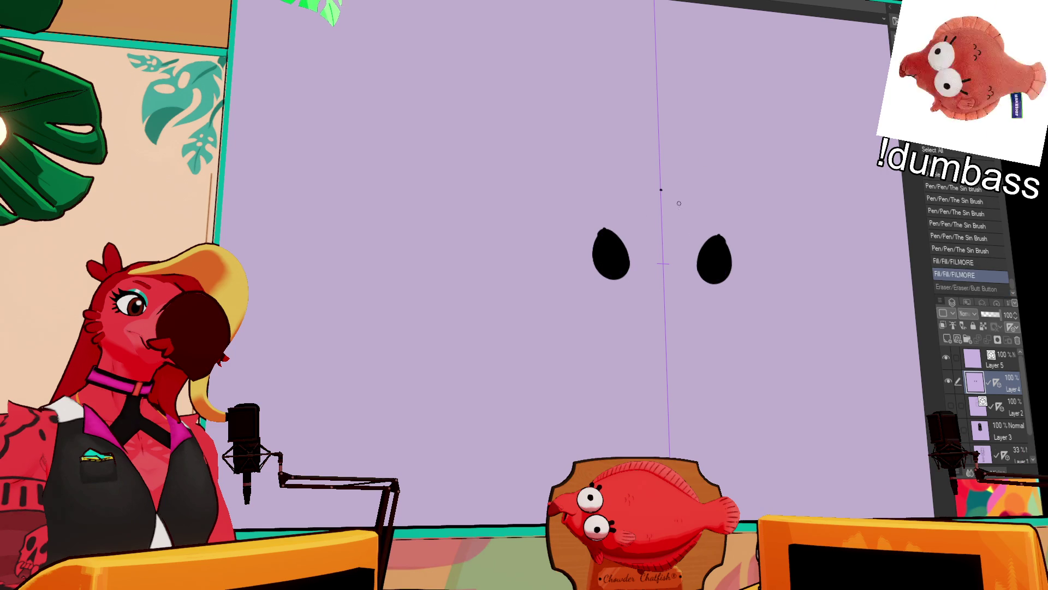
- Draw slanted outlined bars forming the H between the eyes and fill them black
left_click_drag(621, 224, 649, 284)
mouse_move(703, 228)
left_mouse_down()
mouse_move(681, 285)
mouse_move(634, 257)
left_mouse_up()
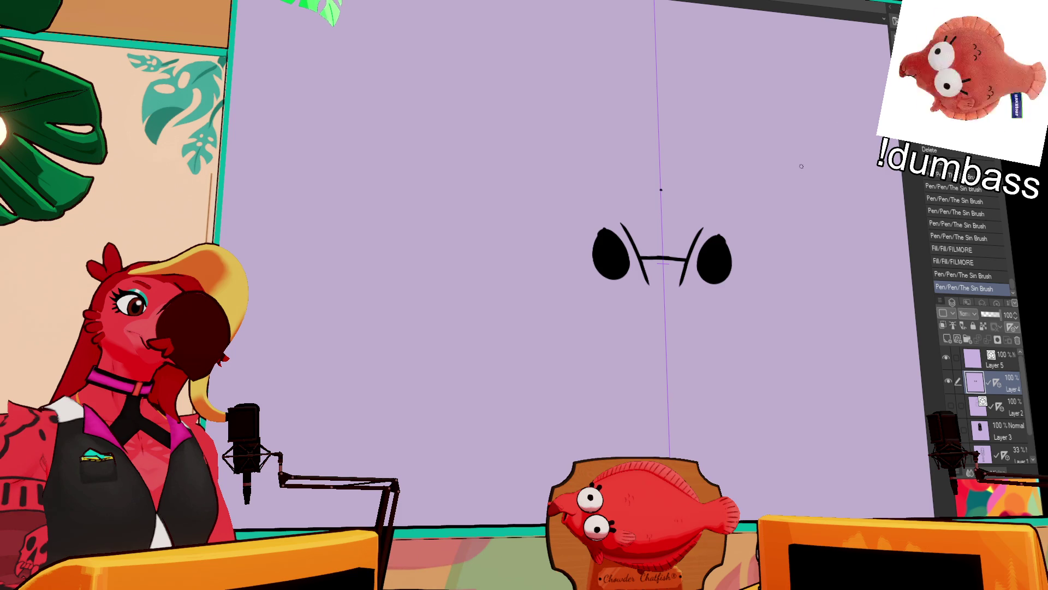
left_click_drag(603, 236, 646, 276)
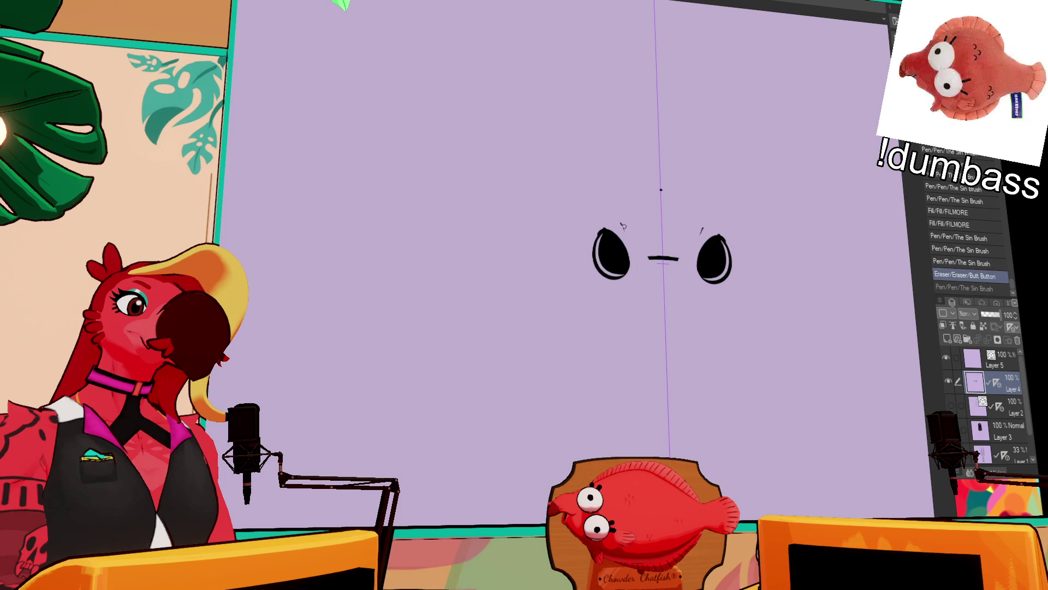
mouse_move(624, 221)
left_mouse_down()
mouse_move(648, 281)
mouse_move(652, 256)
mouse_move(656, 281)
left_mouse_up()
left_click_drag(644, 229, 653, 280)
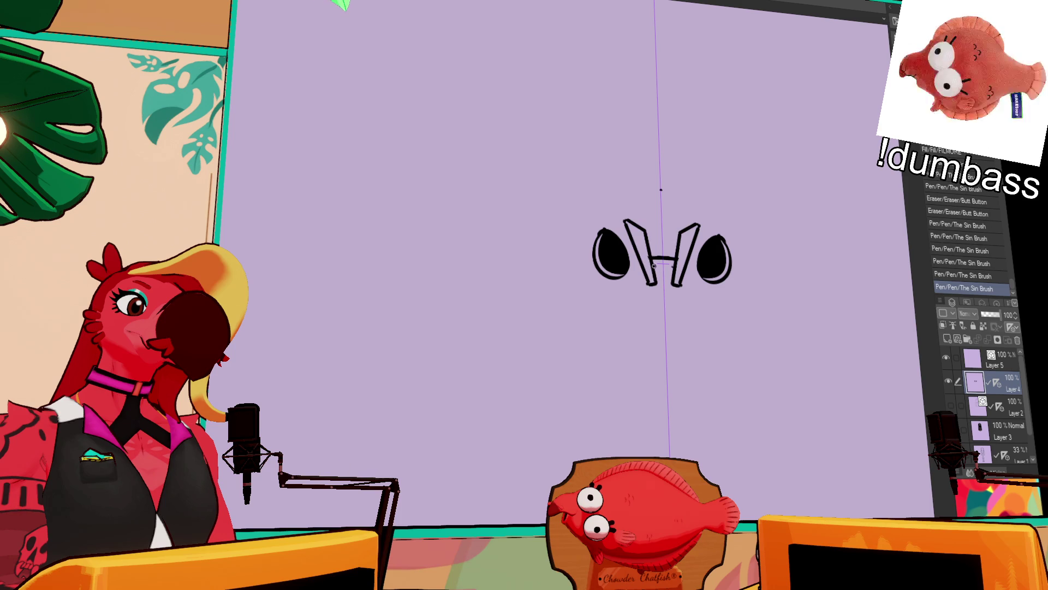
left_click(654, 268)
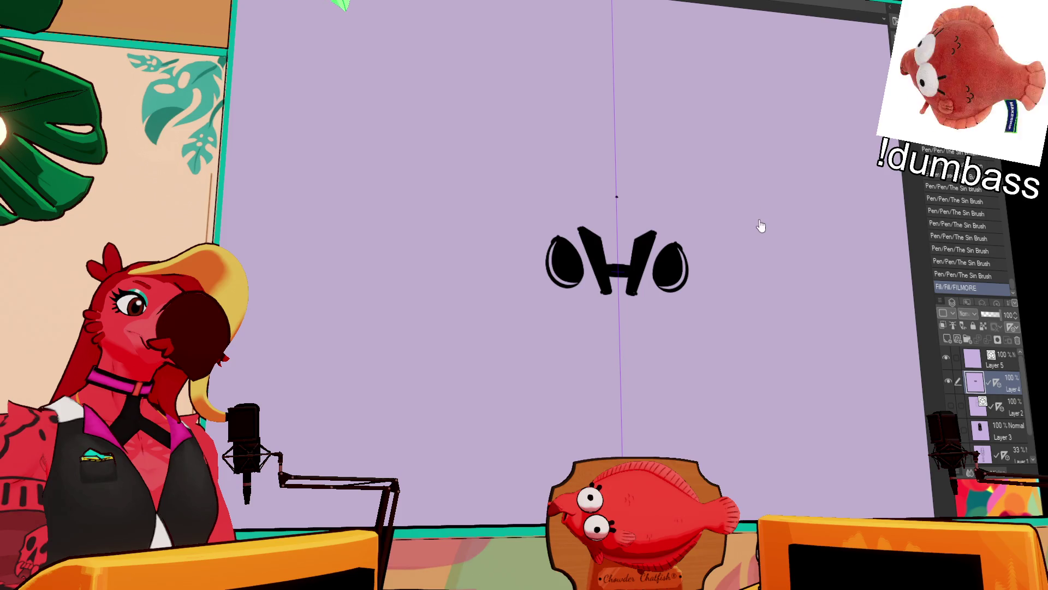
- Sketch mirrored head sides and a tall dome arc over the eyes
left_click_drag(547, 216, 525, 316)
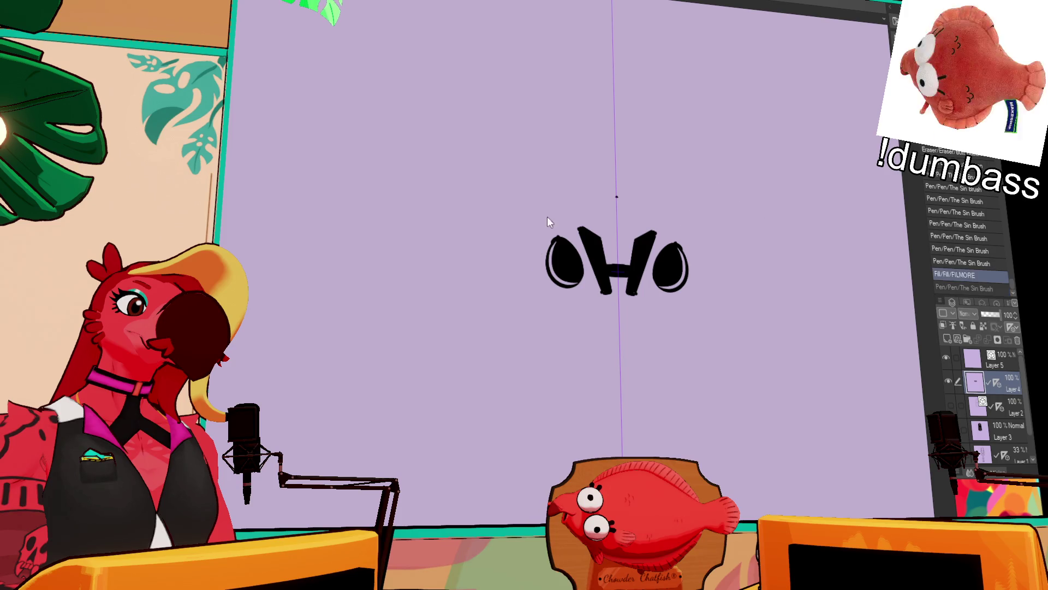
left_click_drag(546, 211, 605, 193)
key("ctrl+z")
left_click_drag(547, 216, 616, 197)
key("ctrl+z")
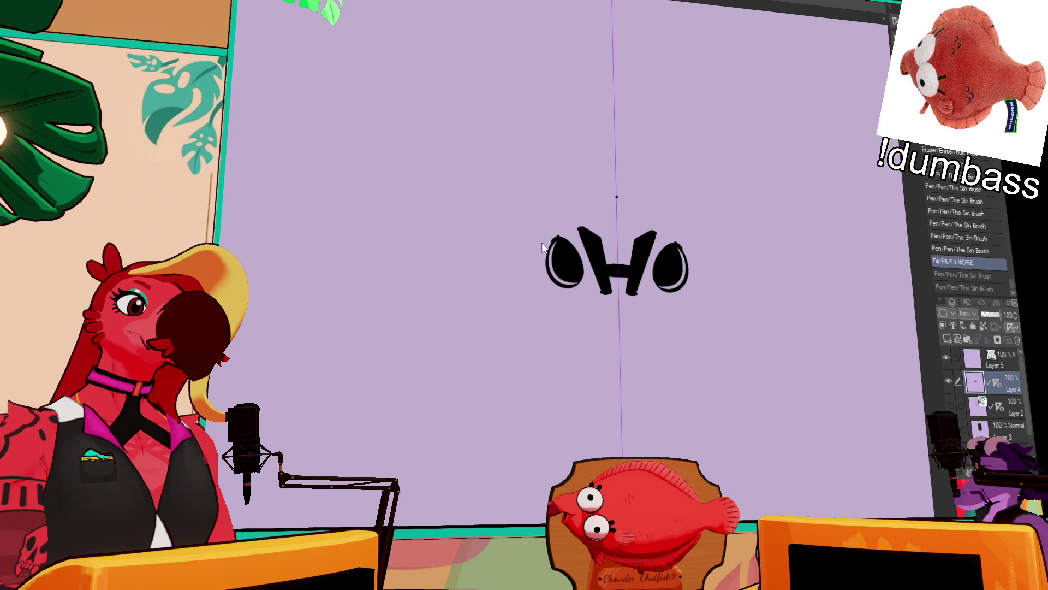
key("ctrl+z")
left_click_drag(519, 267, 616, 162)
- Extend the head sides downward and join them into a pointed chin
left_click_drag(520, 262, 523, 305)
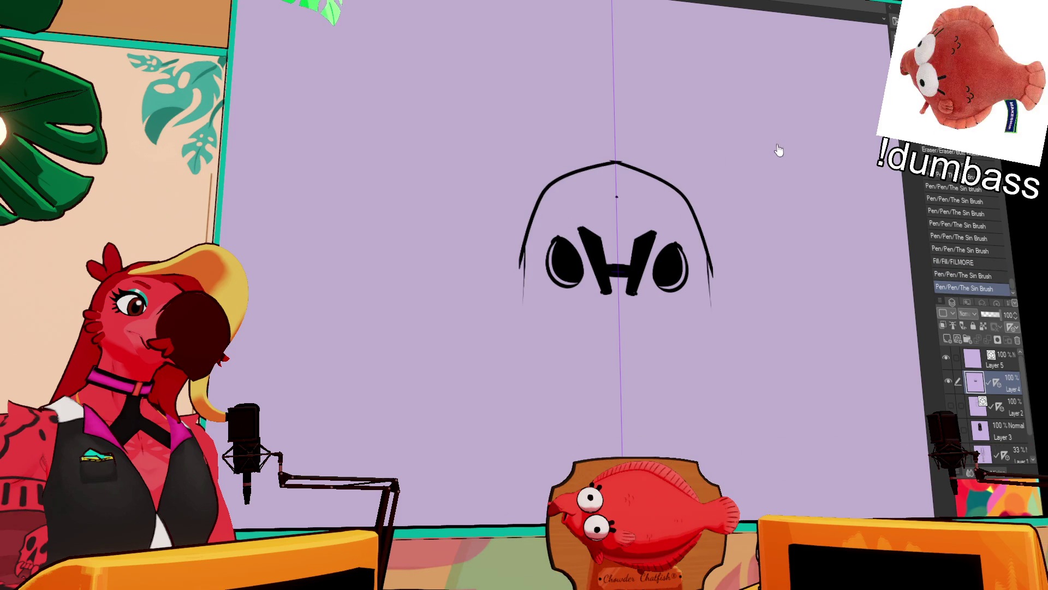
left_click_drag(577, 329, 595, 398)
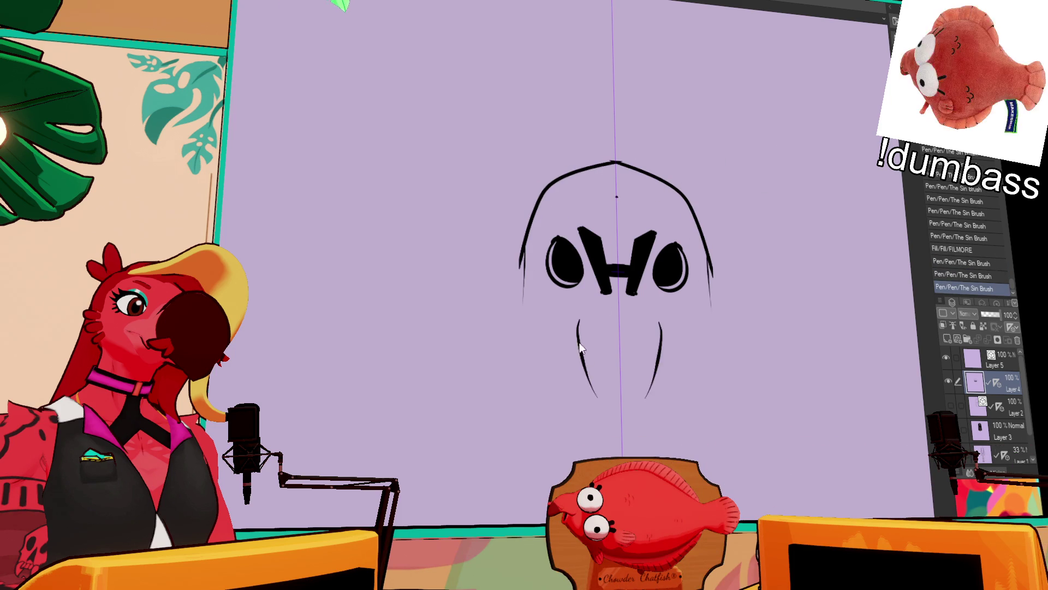
key("ctrl+z")
key("ctrl+z")
mouse_move(526, 276)
left_mouse_down()
mouse_move(611, 398)
mouse_move(610, 389)
mouse_move(594, 420)
mouse_move(620, 443)
left_mouse_up()
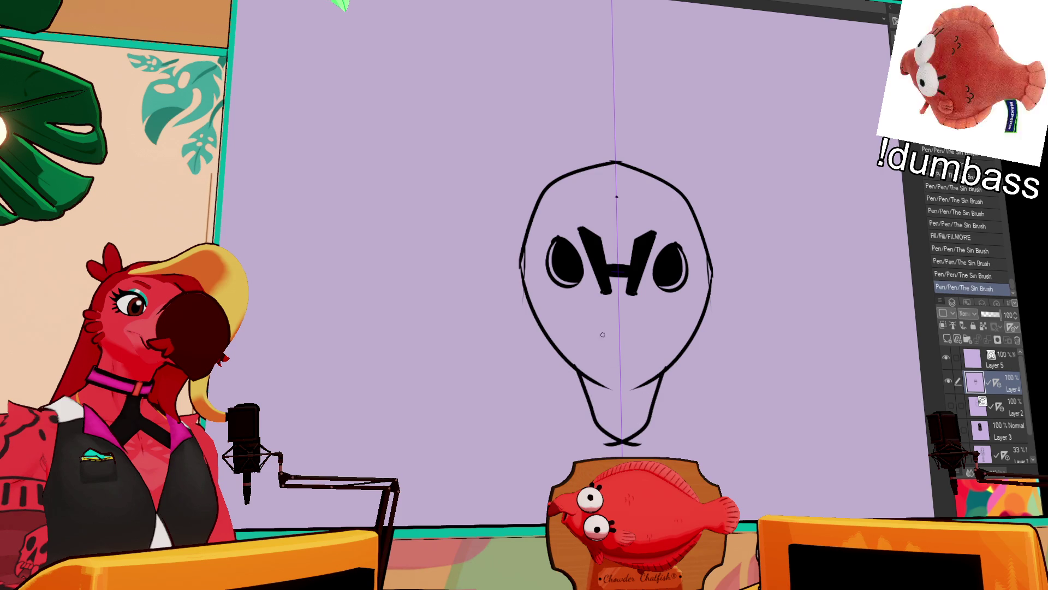
key("ctrl+z")
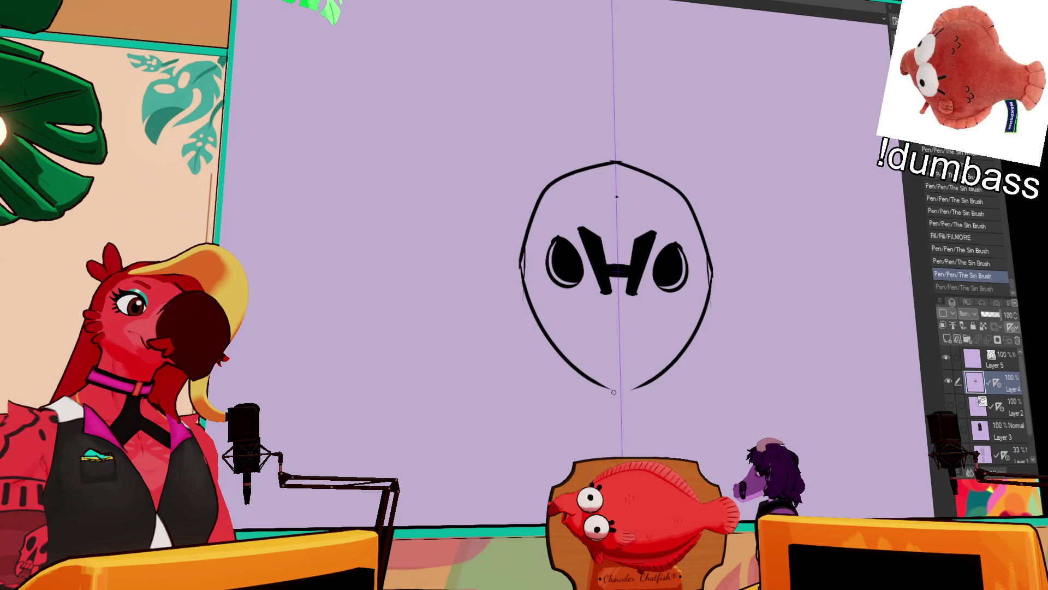
left_click_drag(582, 376, 622, 447)
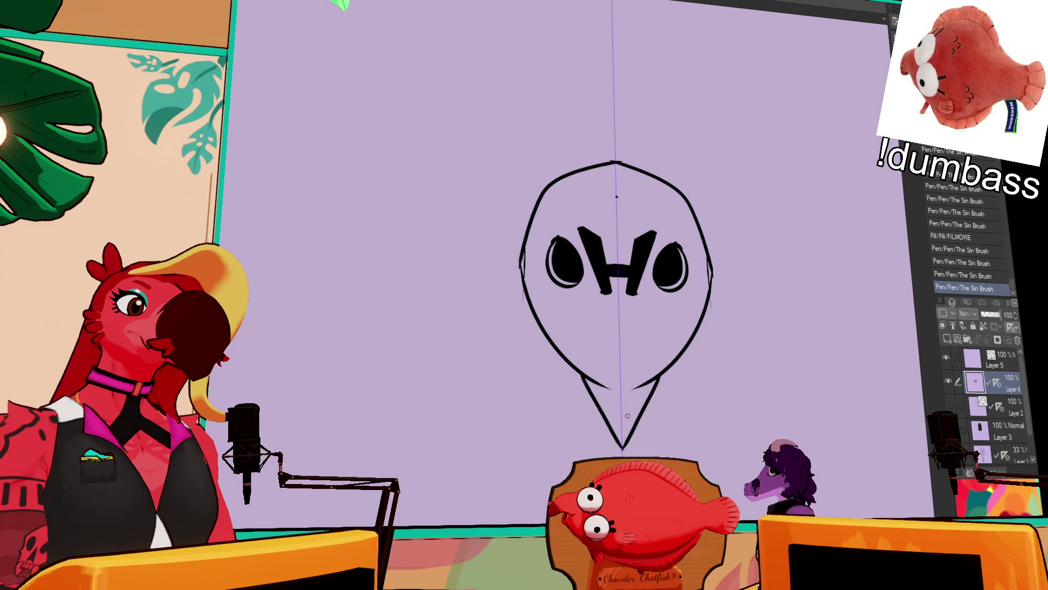
- Touch up the lower head outline, erase stray marks near the H, and select the eyes and H
mouse_move(577, 377)
left_mouse_down()
mouse_move(581, 360)
mouse_move(588, 382)
left_mouse_up()
key("ctrl+z")
key("ctrl+z")
left_click_drag(568, 362, 578, 369)
left_click_drag(762, 194, 766, 209)
left_click_drag(648, 309, 651, 312)
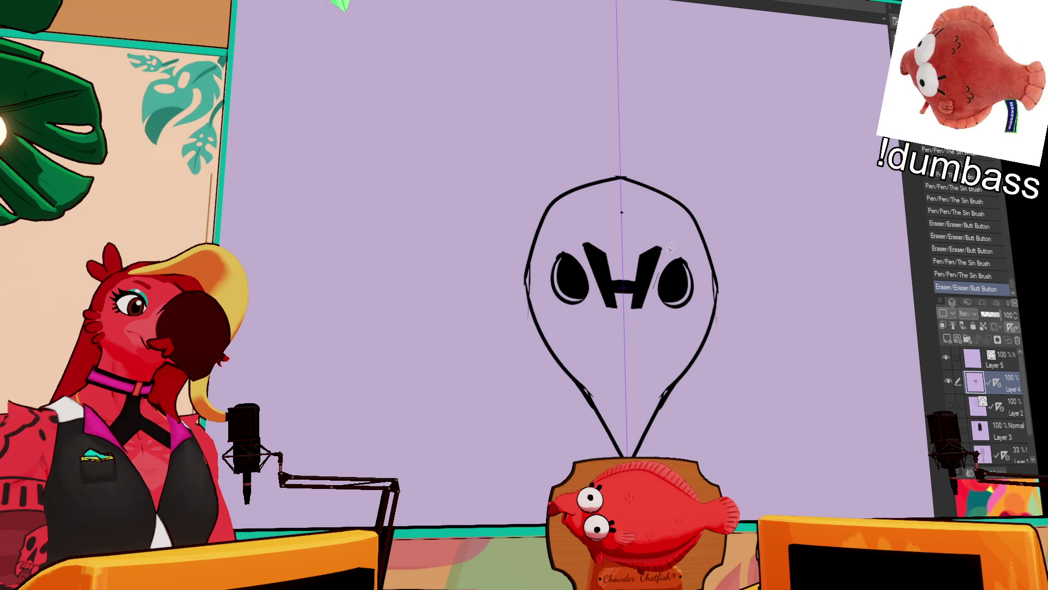
mouse_move(580, 216)
left_mouse_down()
mouse_move(612, 336)
mouse_move(678, 355)
mouse_move(689, 372)
left_mouse_up()
- Scale up the selected H and eyes, deselect, and erase the small dot atop the head
key("ctrl+shift+t")
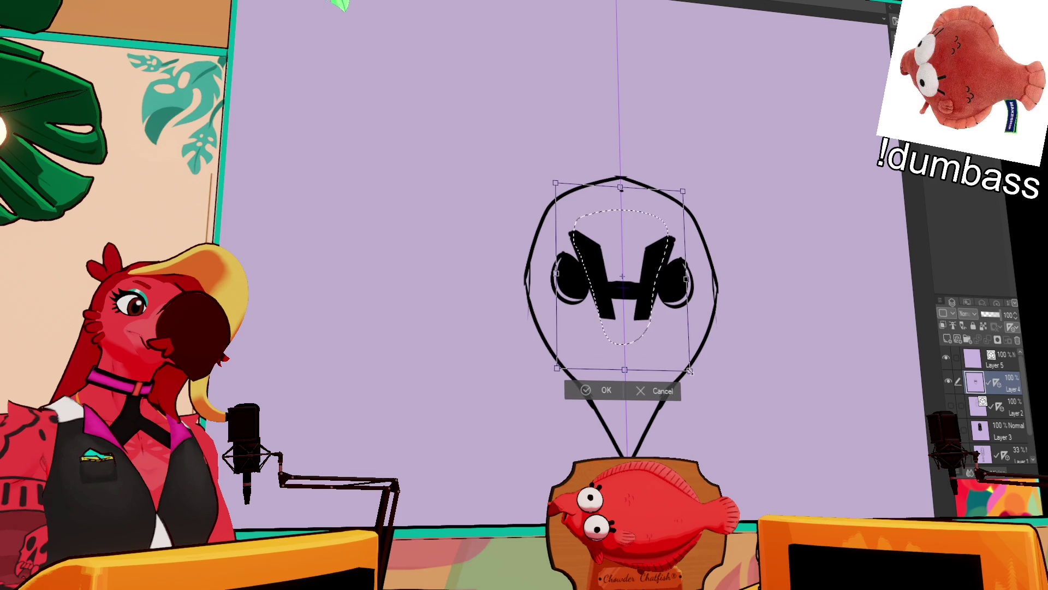
key("Return")
key("ctrl+d")
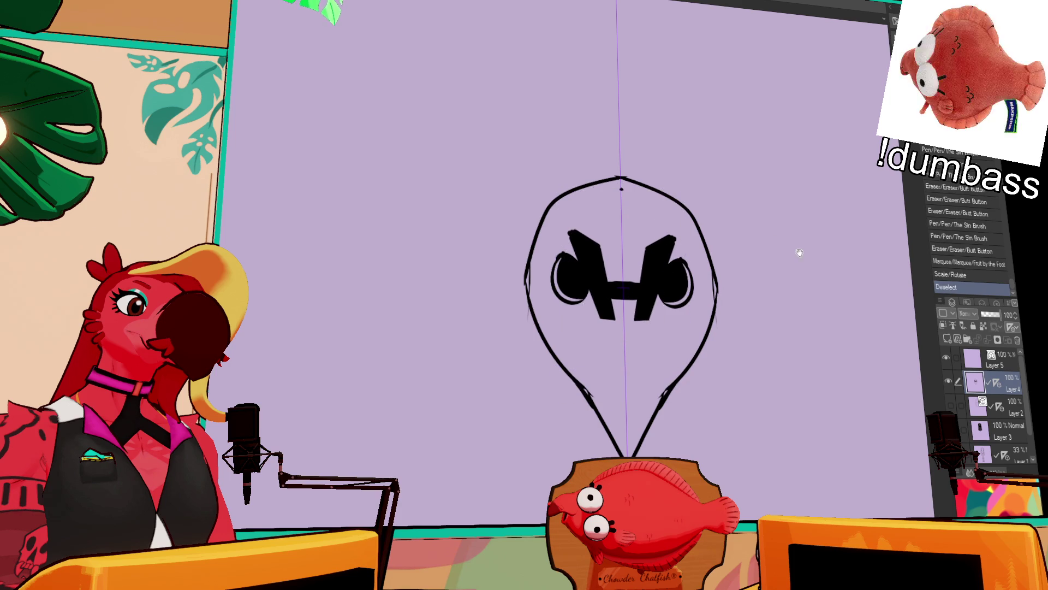
left_click_drag(794, 244, 788, 216)
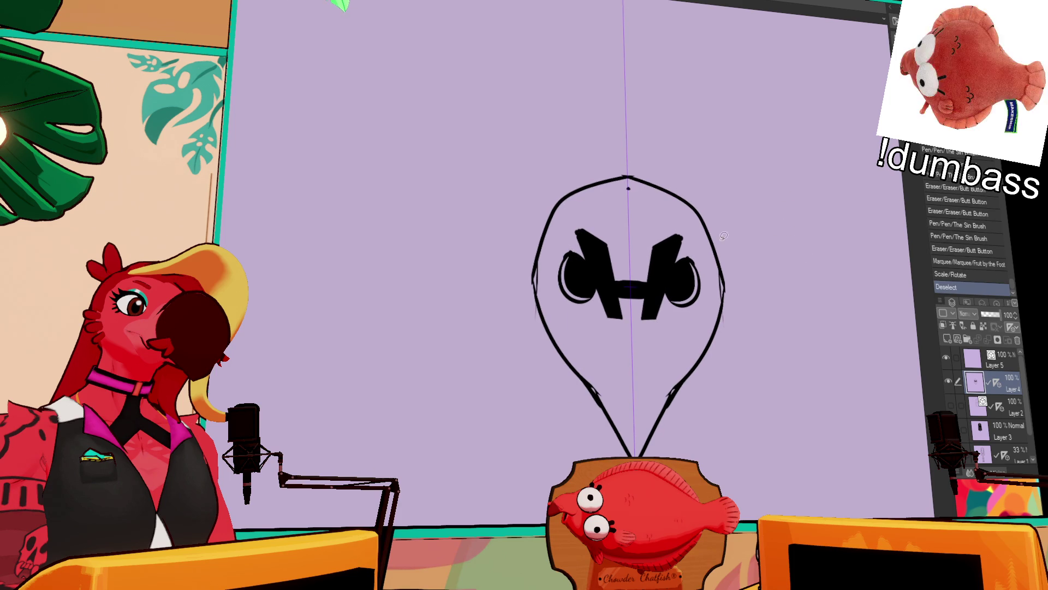
left_click_drag(600, 187, 654, 174)
left_click(628, 189)
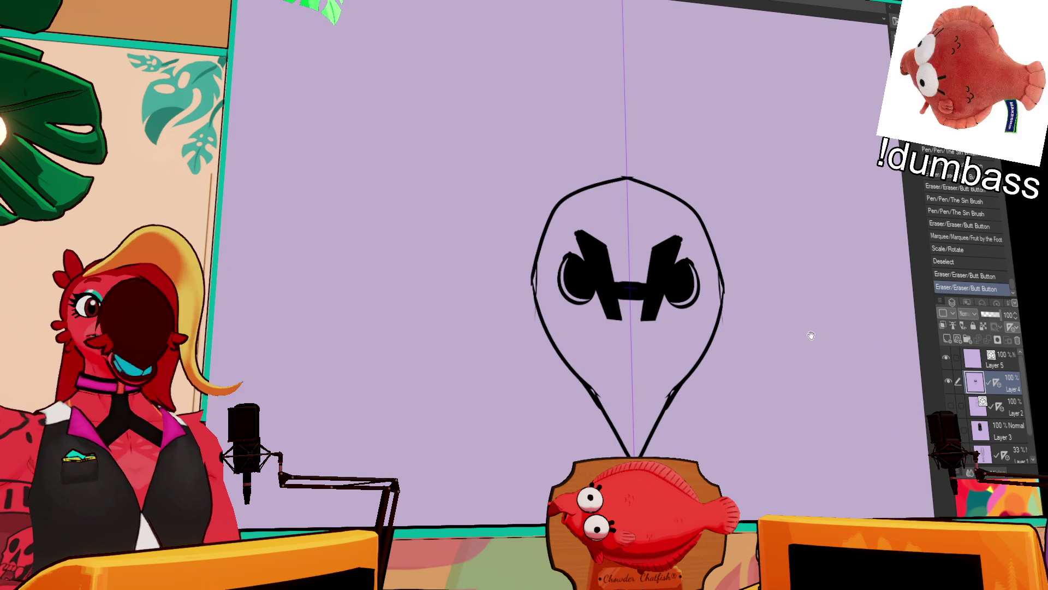
left_click_drag(812, 335, 807, 321)
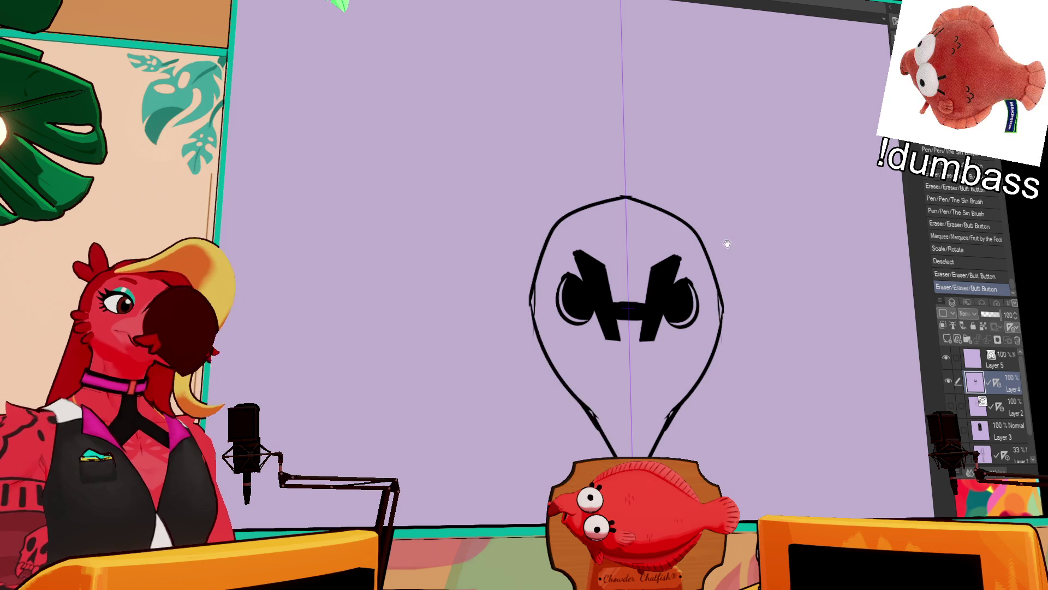
left_click_drag(726, 235, 733, 213)
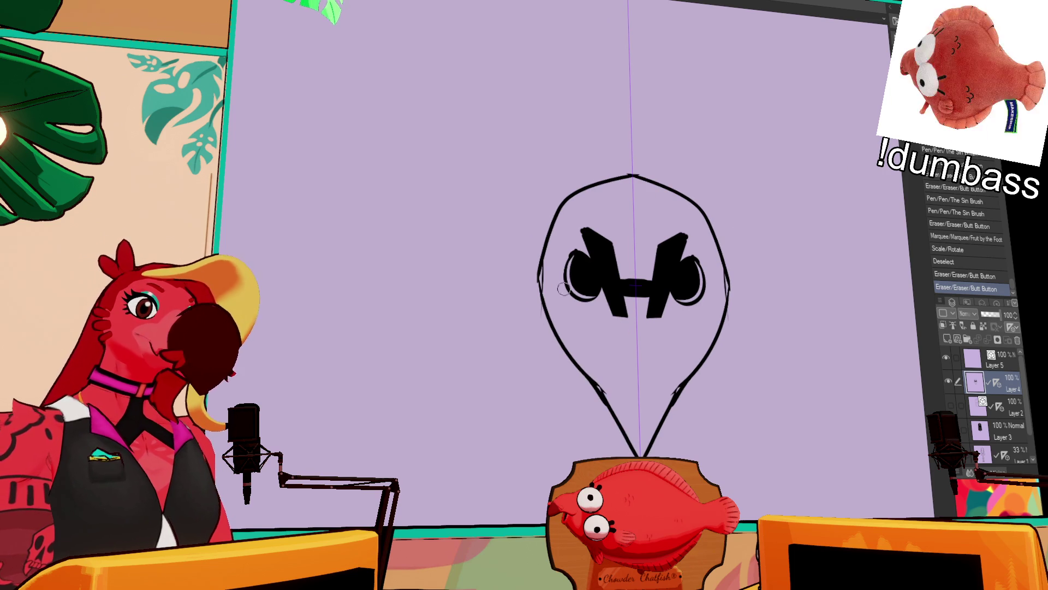
- Replace the curved upper head sides with straight lines meeting in a peaked top
left_click_drag(569, 201, 540, 281)
left_click_drag(572, 195, 541, 290)
left_click_drag(694, 204, 728, 297)
mouse_move(572, 195)
left_mouse_down()
mouse_move(637, 170)
mouse_move(541, 290)
left_mouse_up()
key("ctrl+z")
key("ctrl+z")
key("ctrl+z")
left_click_drag(703, 202, 727, 297)
left_click_drag(562, 192, 703, 203)
left_click_drag(645, 170, 676, 164)
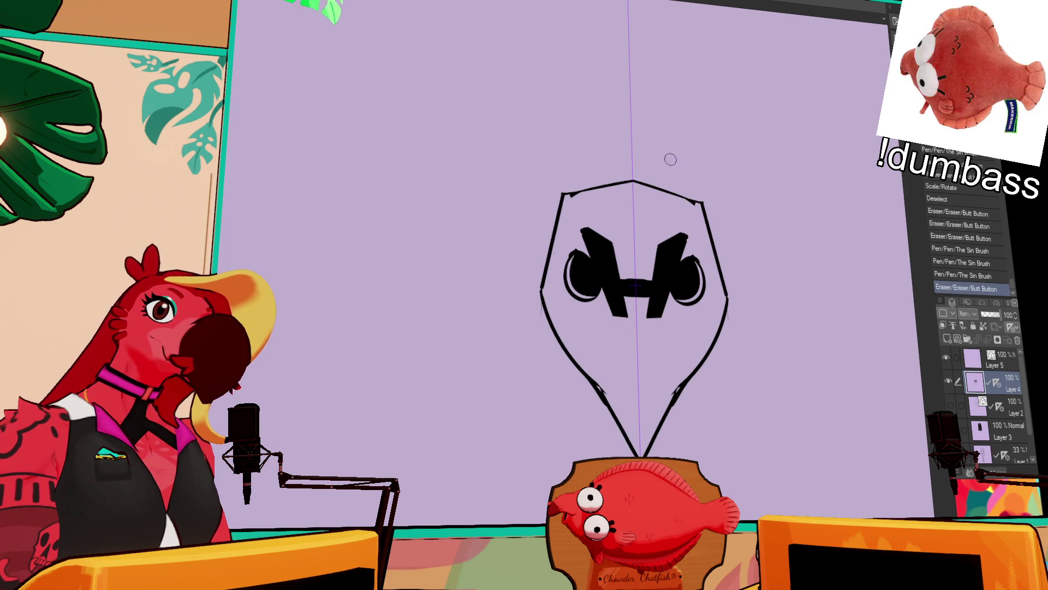
- Replace the curved lower head sides with straight lines tapering to the bottom point
left_click_drag(537, 289, 596, 385)
left_click_drag(728, 299, 683, 390)
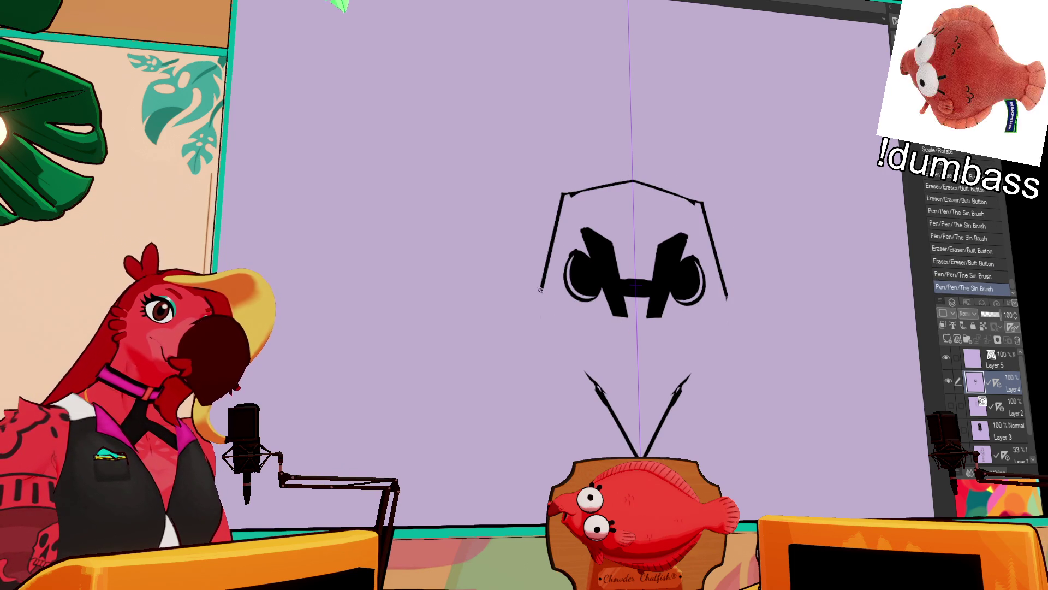
left_click_drag(729, 300, 677, 390)
left_click_drag(540, 292, 603, 394)
key("ctrl+z")
left_click_drag(539, 293, 639, 455)
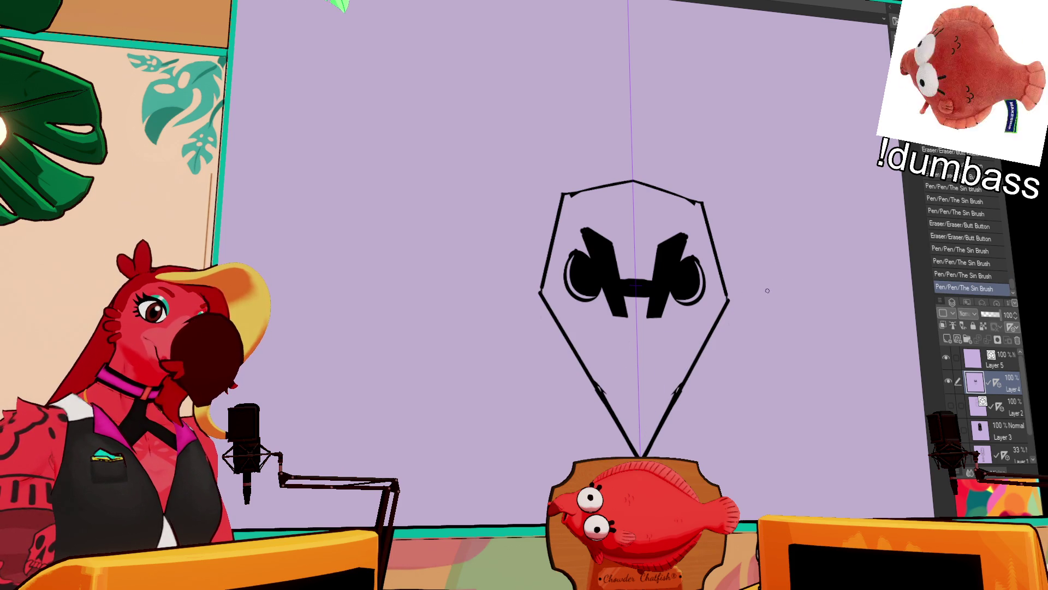
- Add two small nose marks below the eyes, comparing them with undo and redo
left_click(630, 344)
key("ctrl+z")
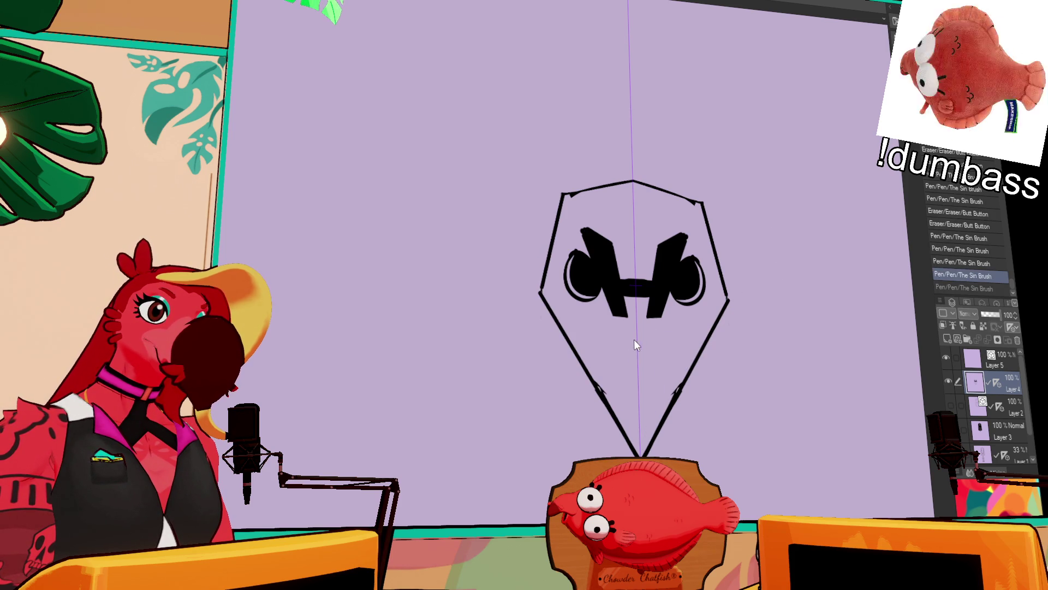
key("ctrl+y")
key("ctrl+z")
key("ctrl+y")
key("ctrl+z")
key("ctrl+y")
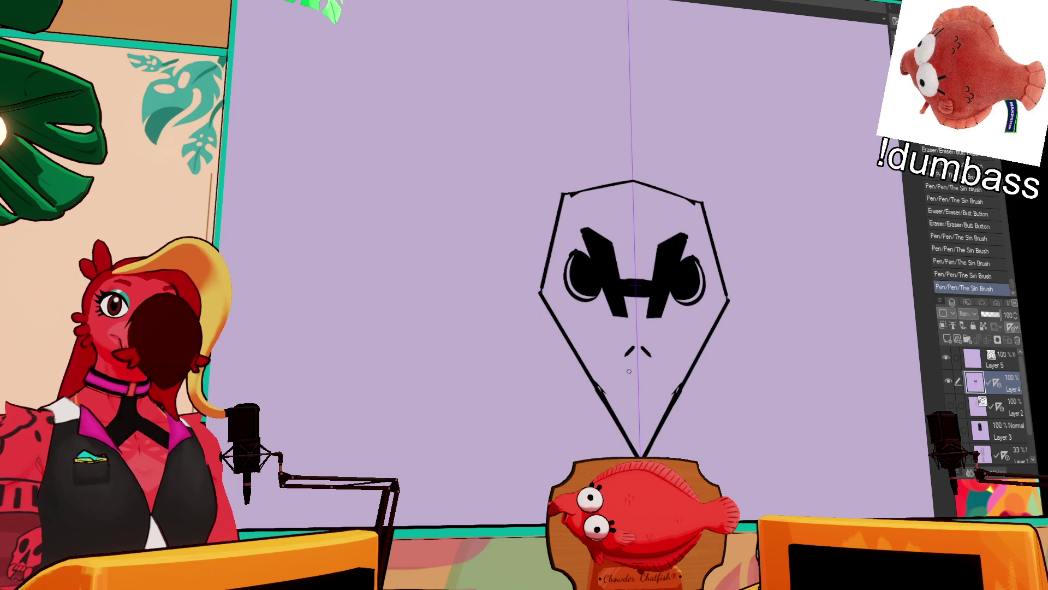
- Redraw the head's top edge and erase the nose marks below the eyes
left_click_drag(669, 346, 673, 333)
left_click_drag(753, 294, 758, 276)
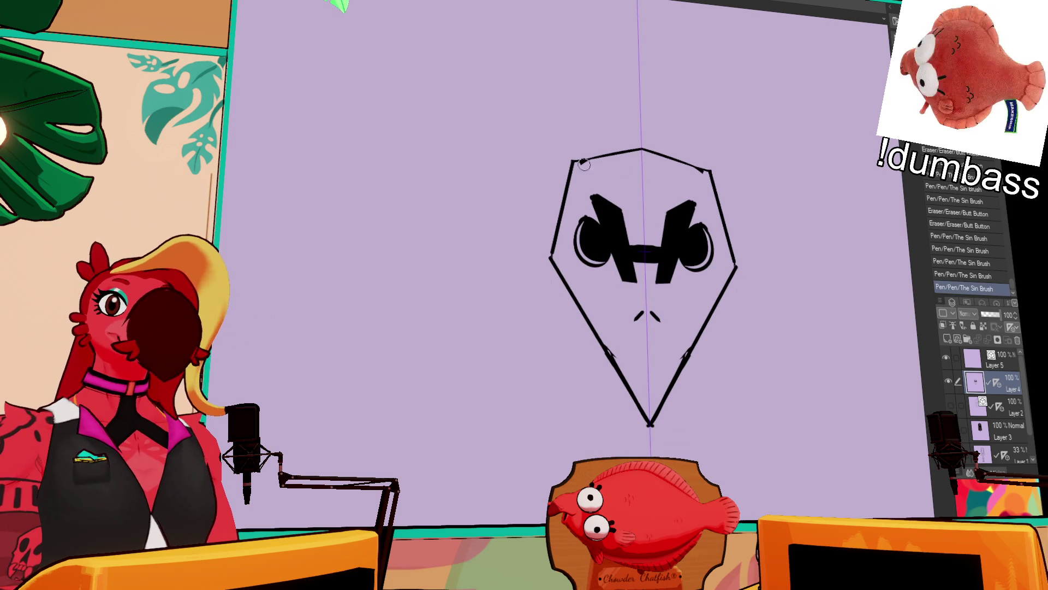
mouse_move(573, 161)
left_mouse_down()
mouse_move(669, 154)
mouse_move(713, 171)
left_mouse_up()
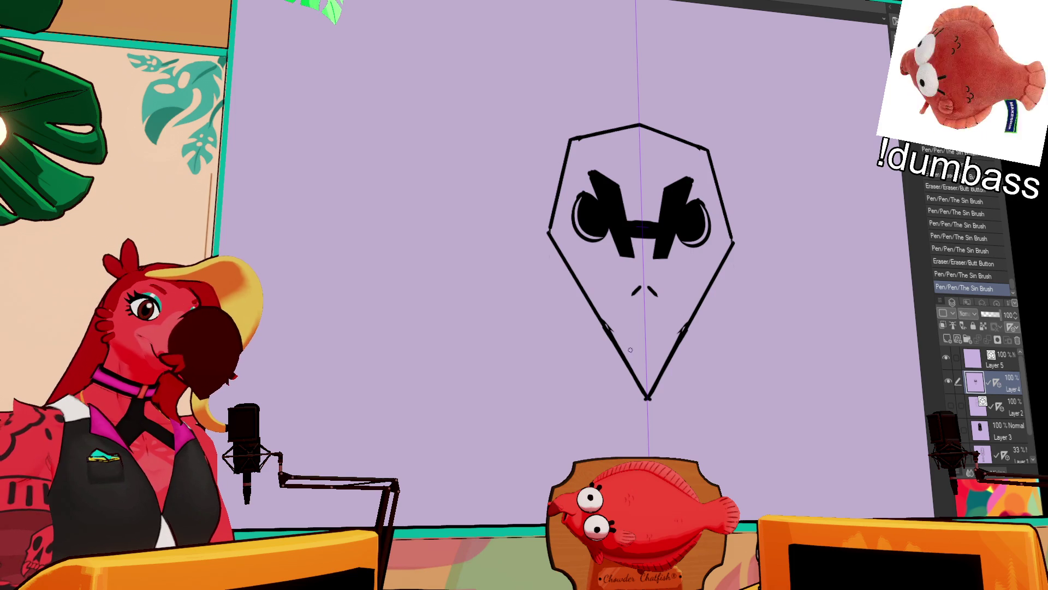
left_click_drag(634, 289, 658, 284)
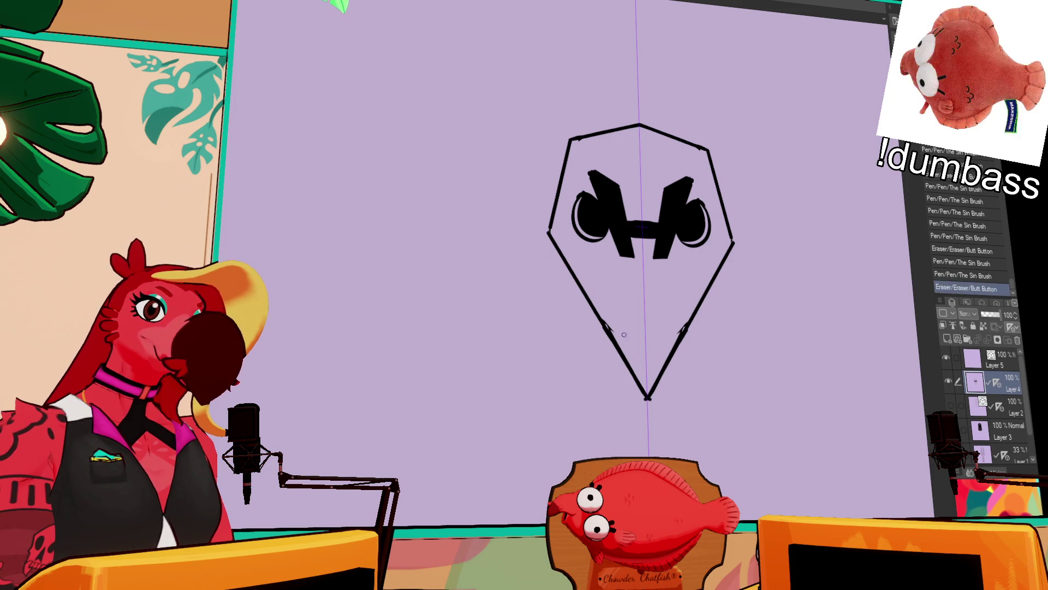
- Draw a thick W-shaped beak at the head's bottom point with chevron marks beneath
mouse_move(632, 366)
left_mouse_down()
mouse_move(646, 345)
mouse_move(661, 367)
mouse_move(644, 344)
mouse_move(660, 365)
left_mouse_up()
key("ctrl+z")
key("ctrl+z")
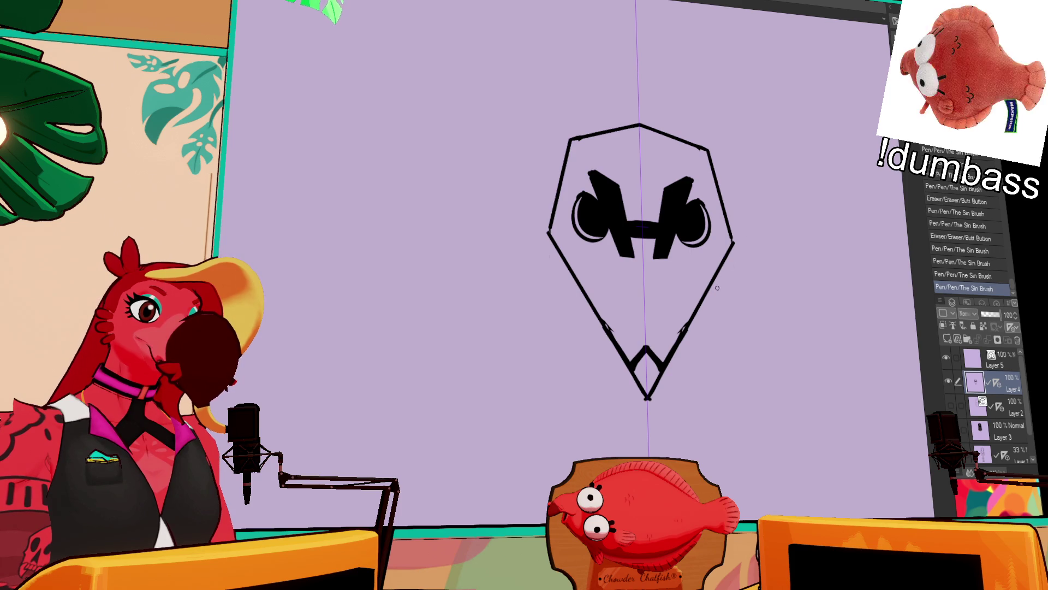
key("ctrl+z")
mouse_move(627, 399)
left_mouse_down()
mouse_move(641, 427)
mouse_move(655, 428)
mouse_move(635, 415)
mouse_move(676, 440)
left_mouse_up()
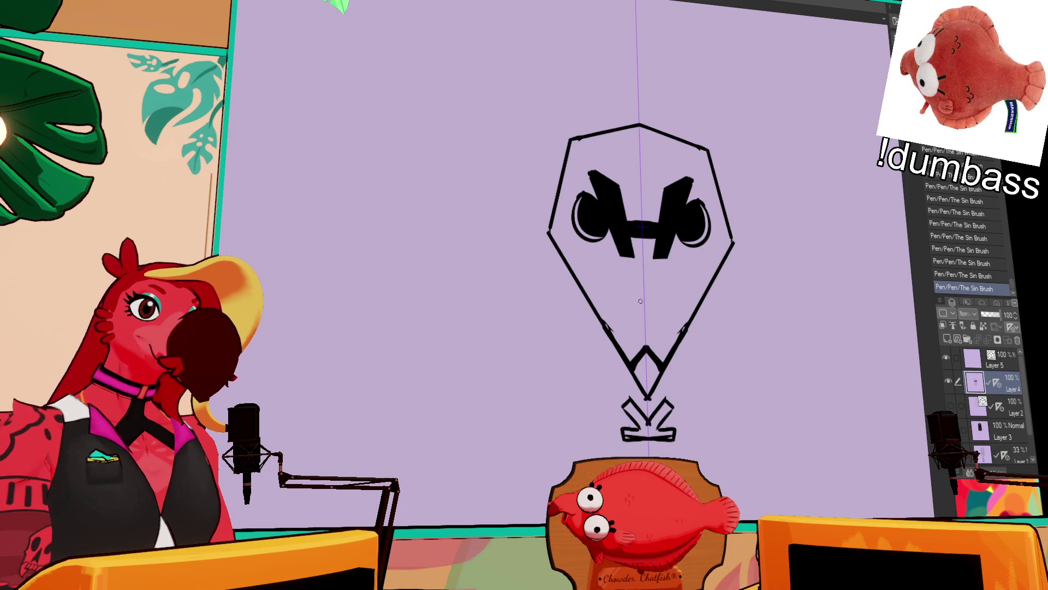
key("ctrl+z")
key("ctrl+y")
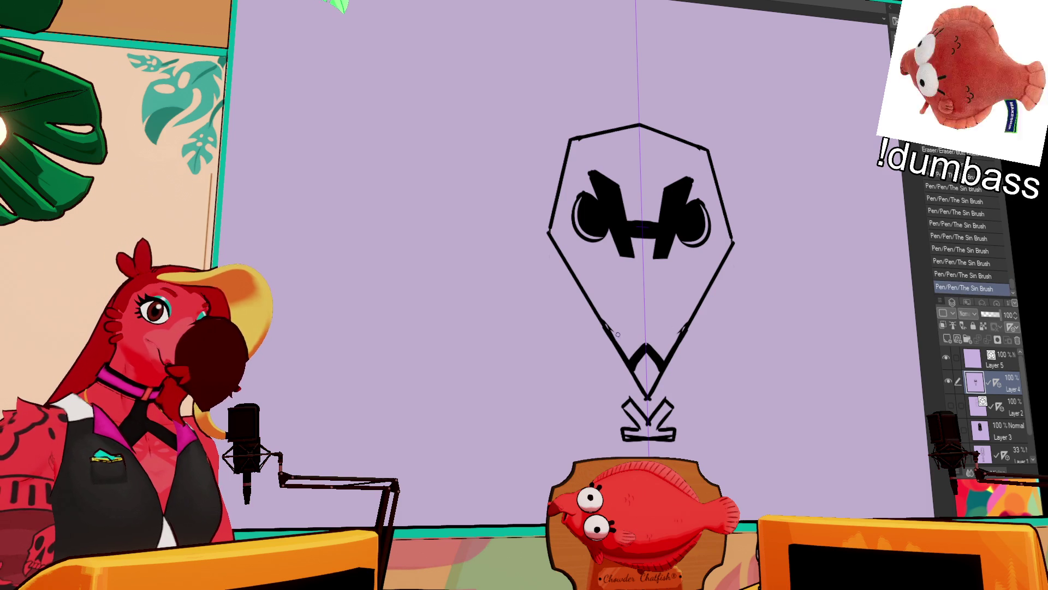
mouse_move(610, 332)
left_mouse_down()
mouse_move(680, 332)
mouse_move(633, 365)
left_mouse_up()
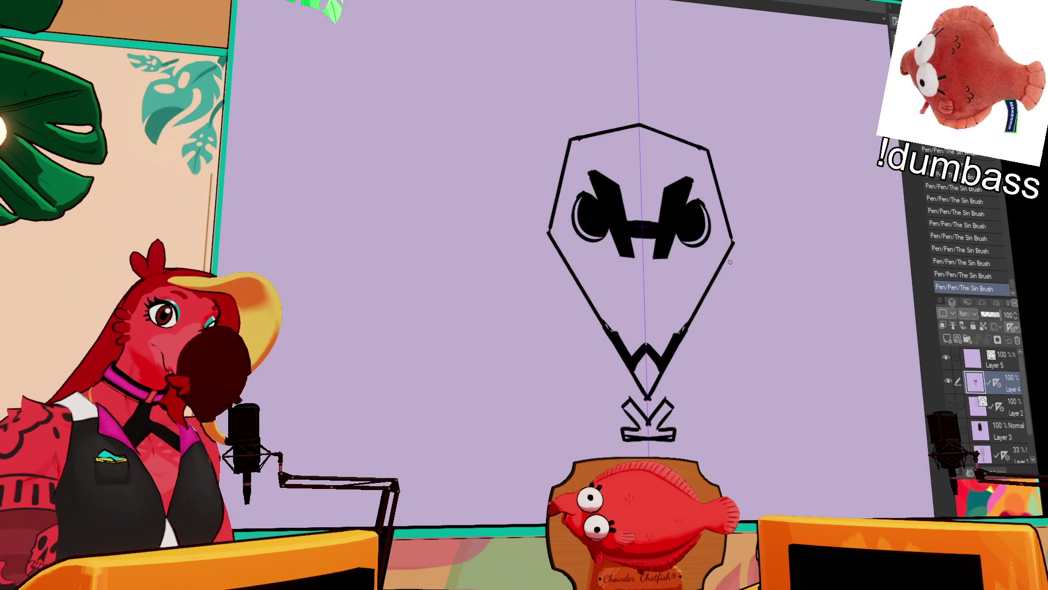
- Try an inverted-V nose, then select the eyes with an oval and start scaling them
mouse_move(622, 302)
left_mouse_down()
mouse_move(668, 302)
mouse_move(664, 310)
mouse_move(626, 309)
mouse_move(645, 284)
mouse_move(655, 299)
left_mouse_up()
key("ctrl+z")
key("ctrl+z")
key("ctrl+z")
key("ctrl+z")
mouse_move(842, 248)
left_mouse_down()
mouse_move(859, 251)
mouse_move(844, 264)
left_mouse_up()
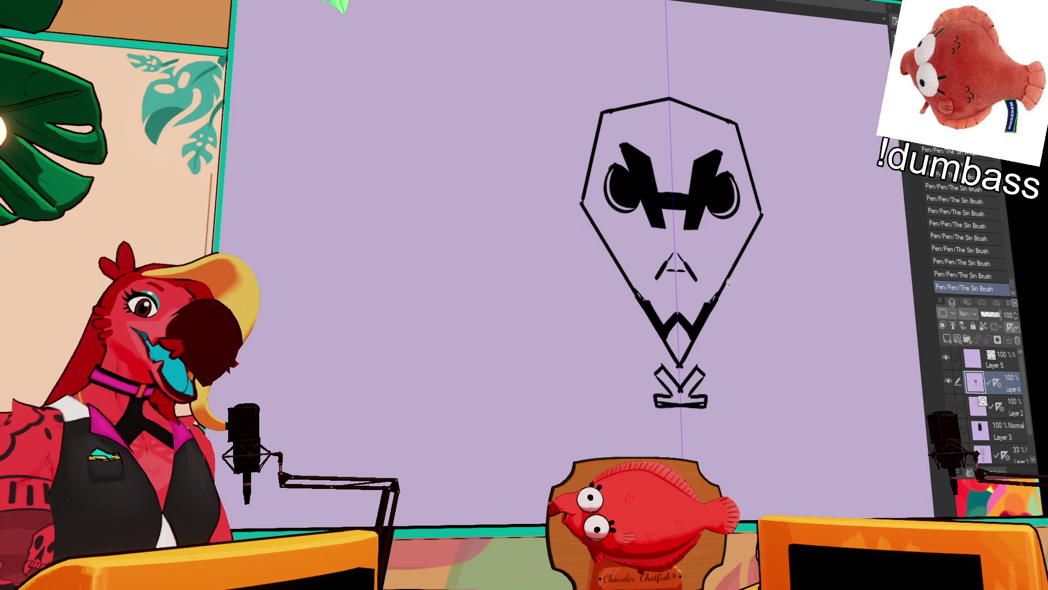
left_click_drag(729, 235, 764, 269)
left_click(686, 265)
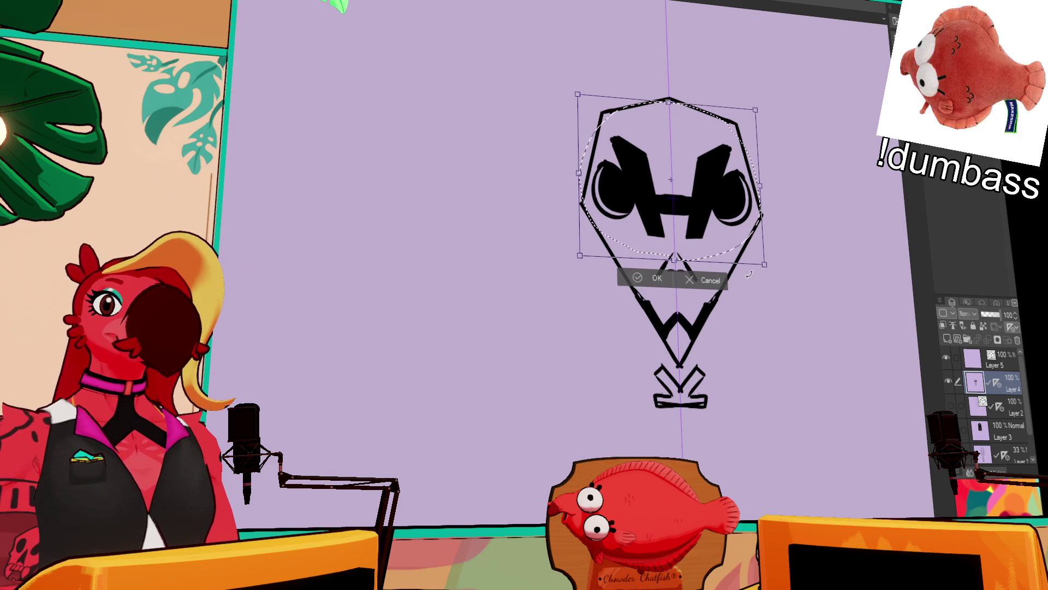
- Commit the resized eyes, deselect, and rework the nose's left side
key("Return")
key("ctrl+d")
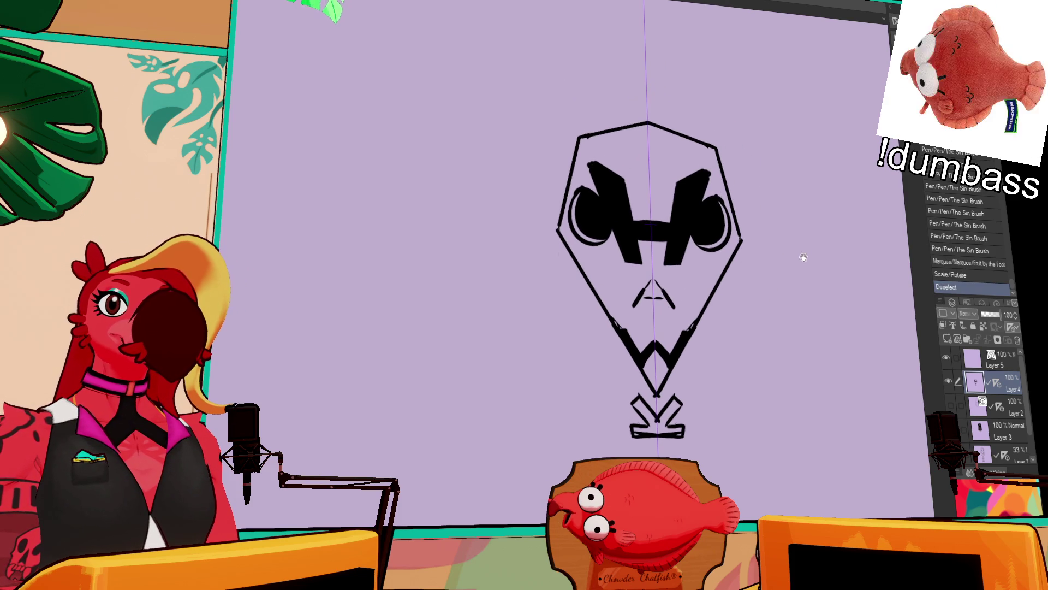
mouse_move(644, 272)
left_mouse_down()
mouse_move(634, 287)
mouse_move(672, 288)
left_mouse_up()
mouse_move(667, 276)
left_mouse_down()
mouse_move(675, 288)
mouse_move(652, 263)
left_mouse_up()
- Undo the last two nose strokes and erase the dash marks under the nose
key("ctrl+z")
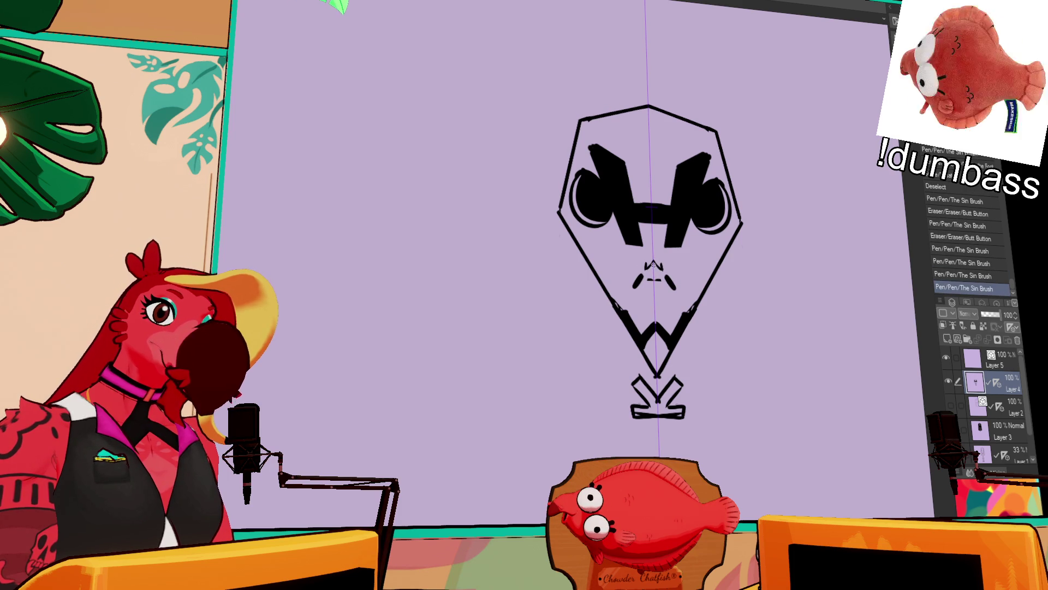
key("ctrl+z")
key("ctrl+z")
left_click_drag(648, 279, 658, 280)
key("ctrl+z")
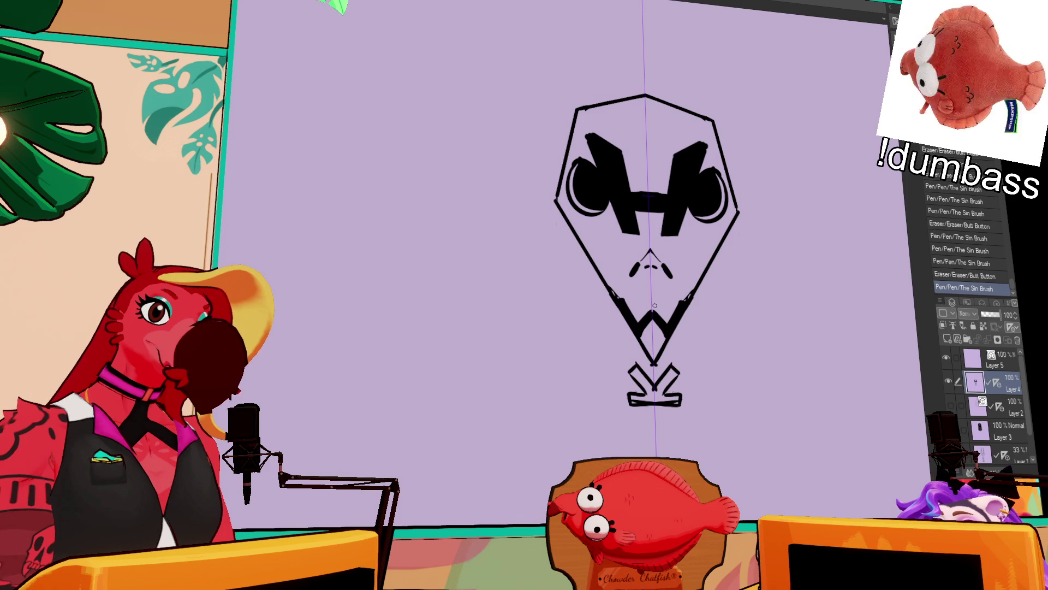
- Draw the diamond-patterned stroke at the chin, then switch to the Hawk Roasters document
mouse_move(640, 324)
left_mouse_down()
mouse_move(685, 297)
mouse_move(661, 295)
mouse_move(658, 355)
mouse_move(667, 322)
left_mouse_up()
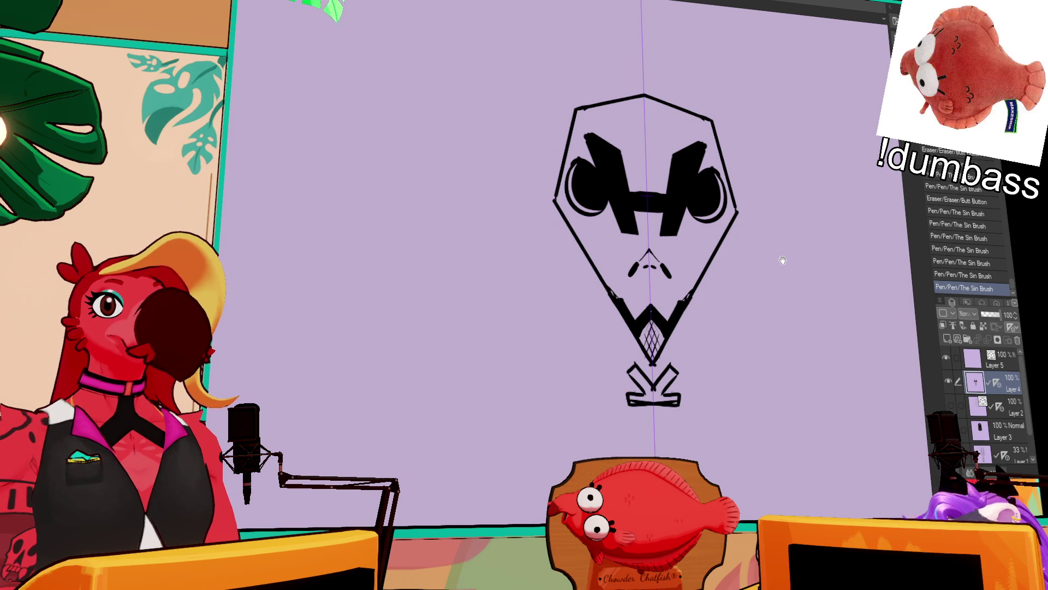
left_click_drag(781, 261, 771, 304)
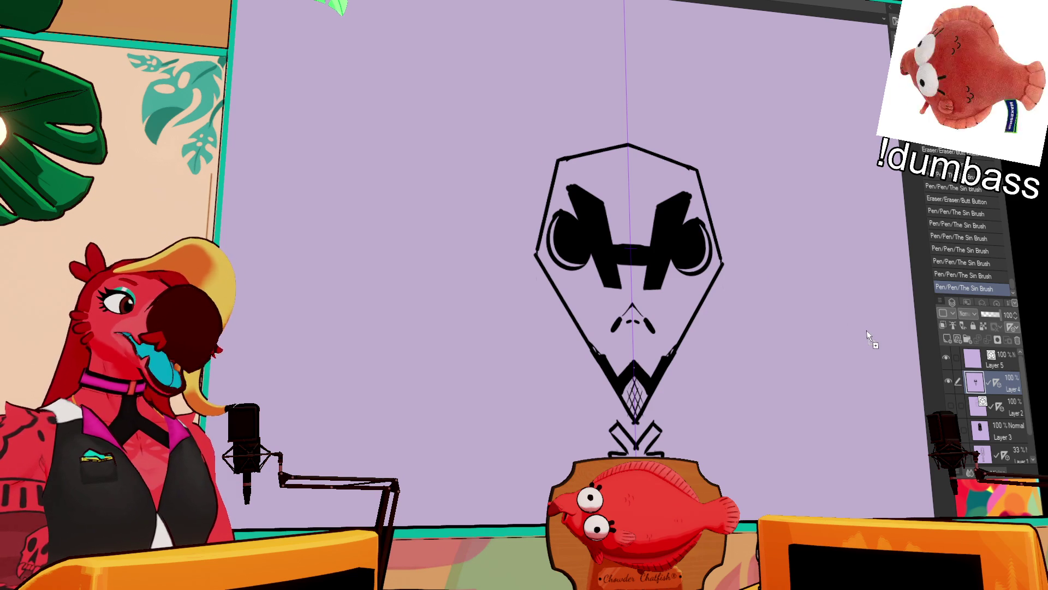
key("ctrl+Tab")
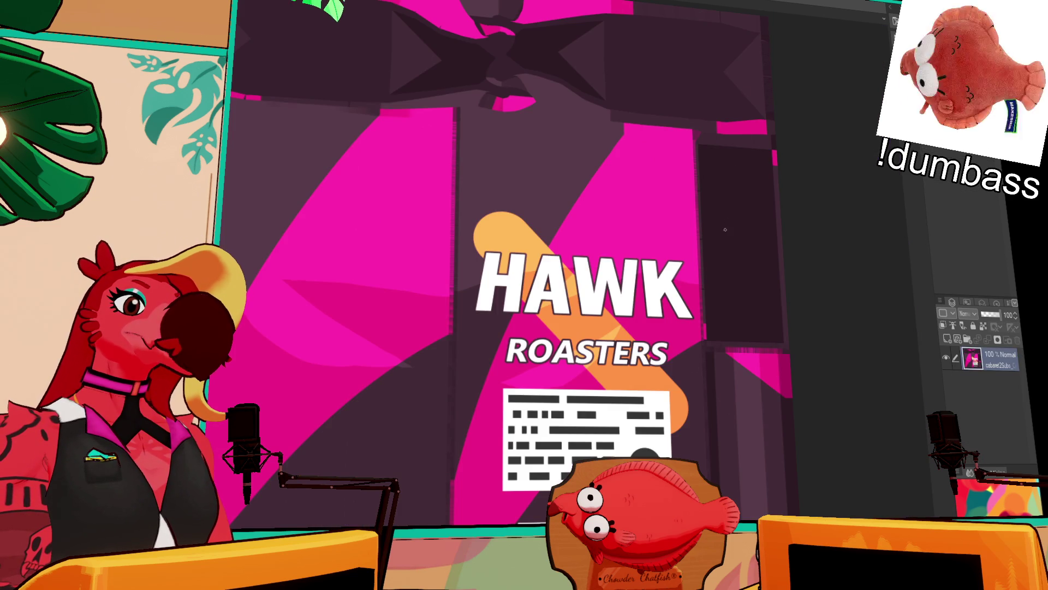
- Zoom in on the Hawk Roasters logo and pan down to the label beneath it
scroll(698, 308, "up", 2)
mouse_move(698, 415)
left_mouse_down()
mouse_move(689, 300)
mouse_move(672, 350)
mouse_move(676, 378)
left_mouse_up()
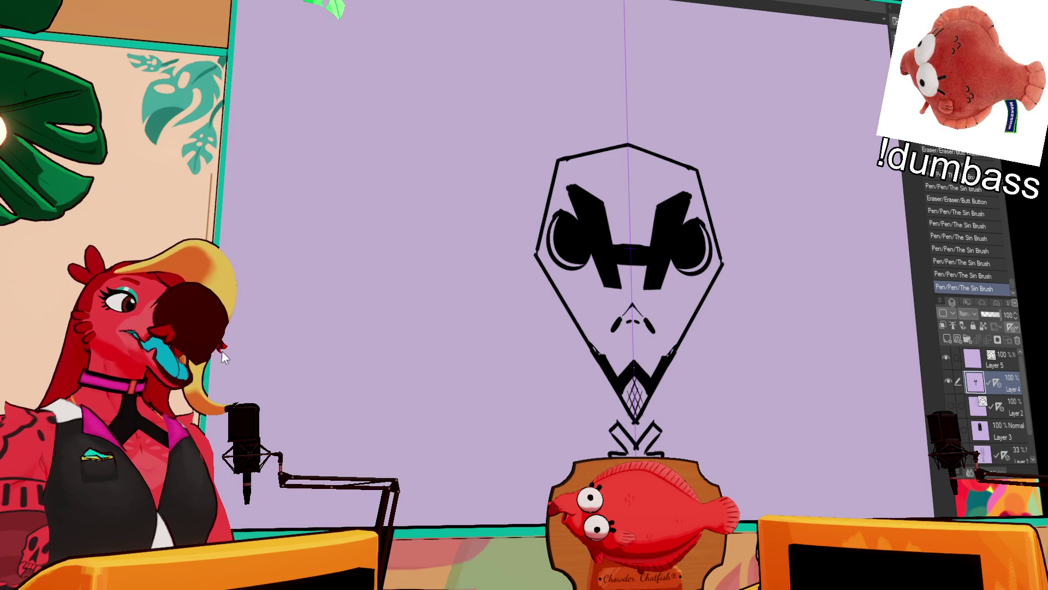
- Make the faint flamingo logo a reference layer and fill every piece solid pink
key("ctrl+Tab")
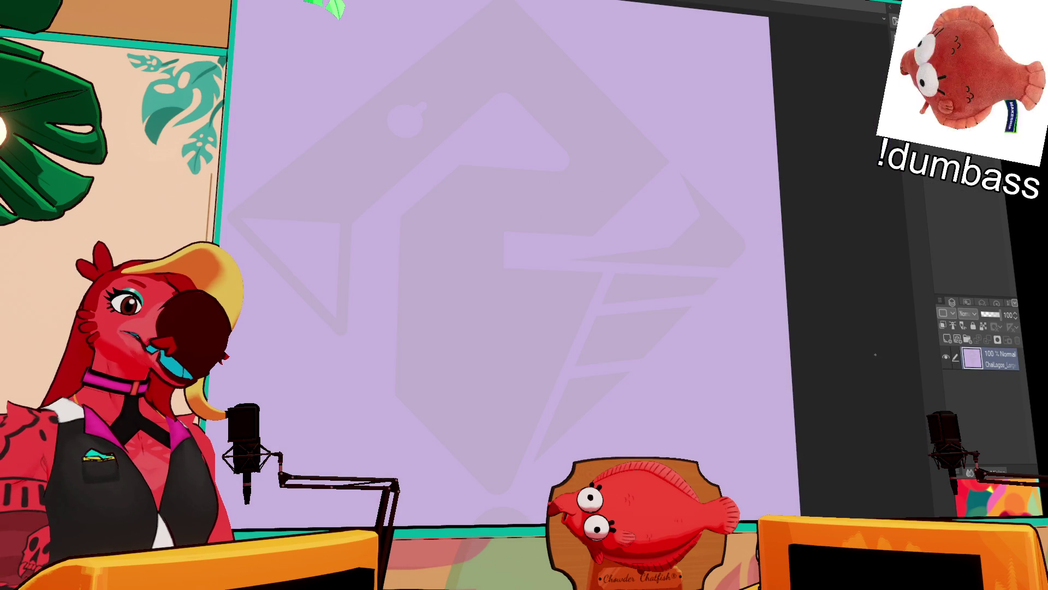
left_click(983, 326)
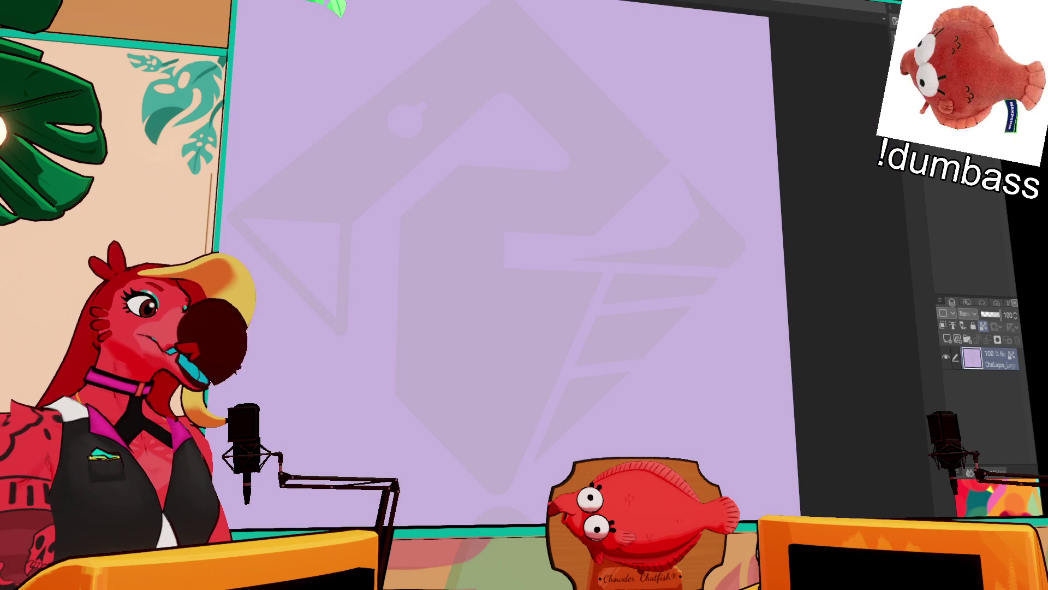
key("alt+BackSpace")
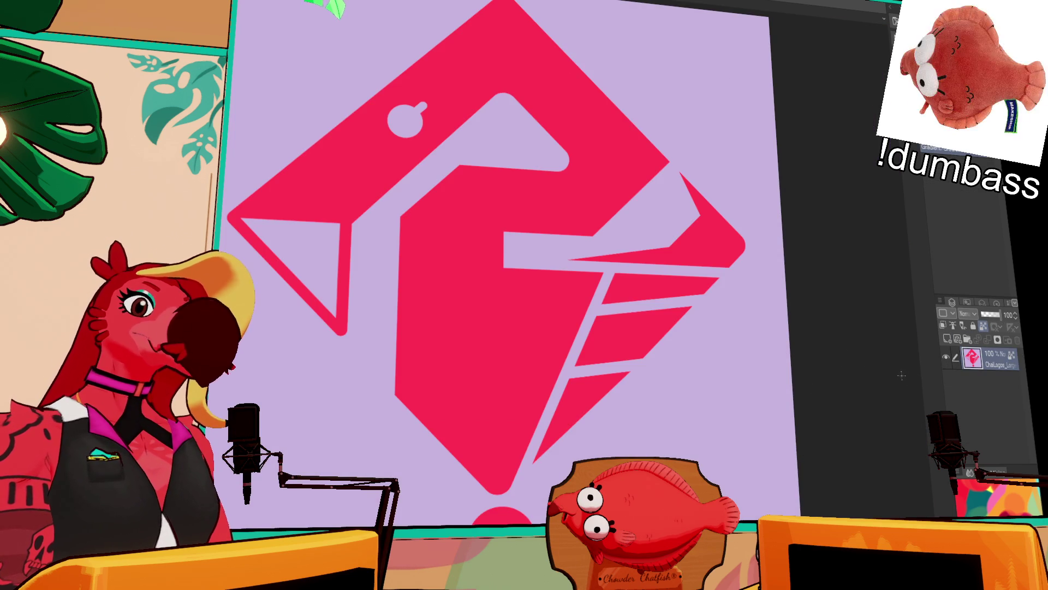
scroll(863, 389, "down", 3)
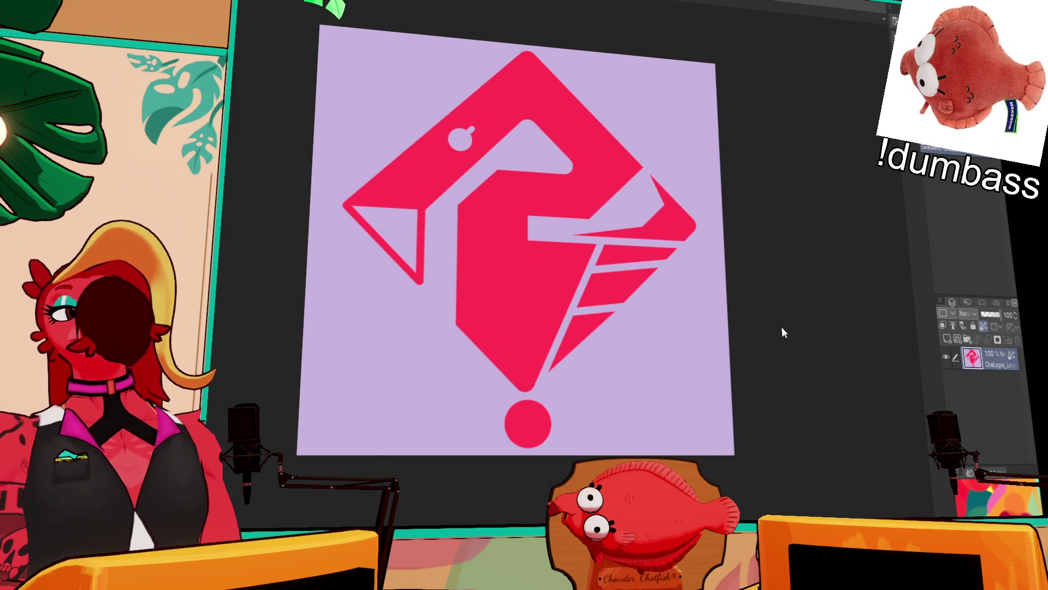
scroll(524, 459, "up", 3)
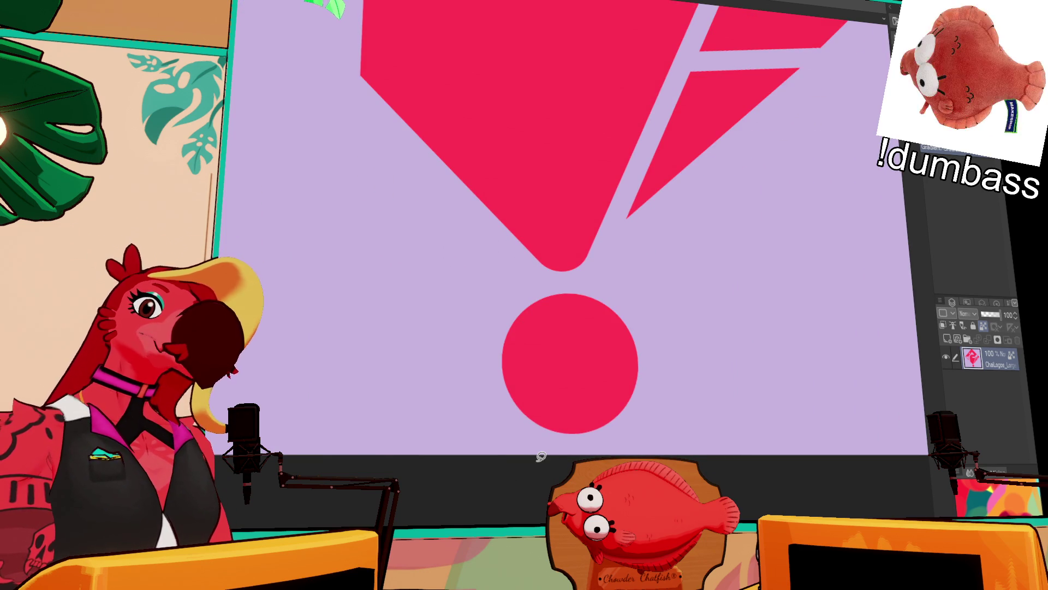
- Lasso the logo's bottom dot, nudge it slightly left, and deselect
left_click_drag(485, 458, 541, 297)
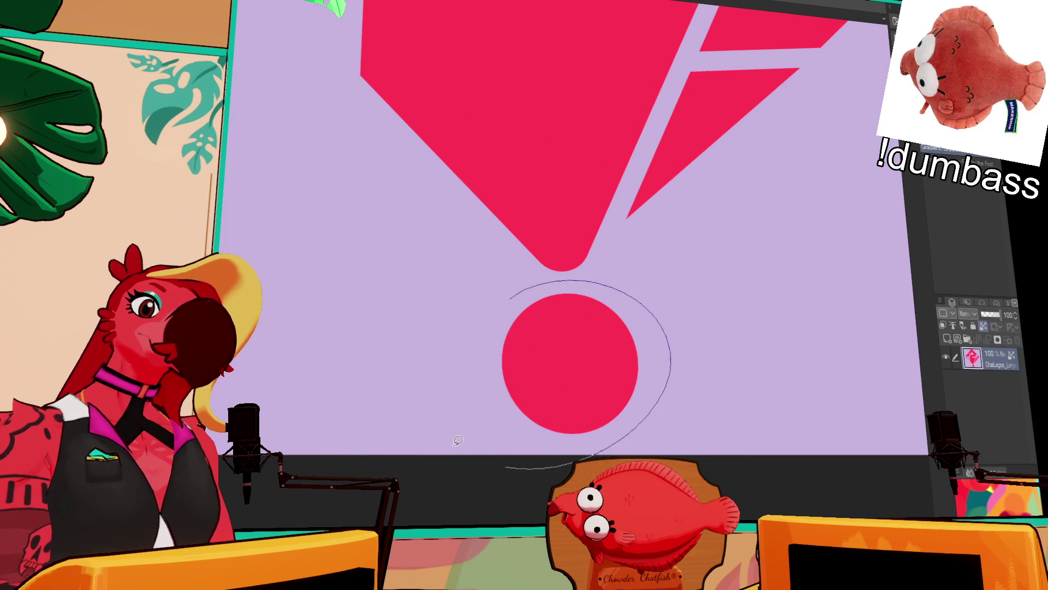
left_click_drag(491, 461, 430, 377)
key("Left")
key("Left")
key("Left")
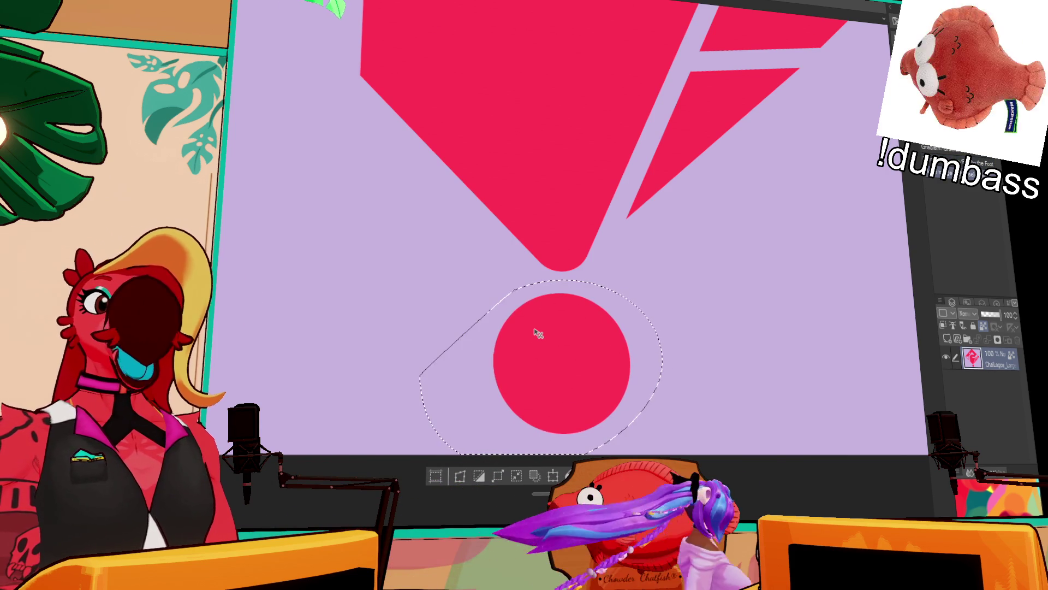
key("ctrl+d")
scroll(538, 333, "down", 10)
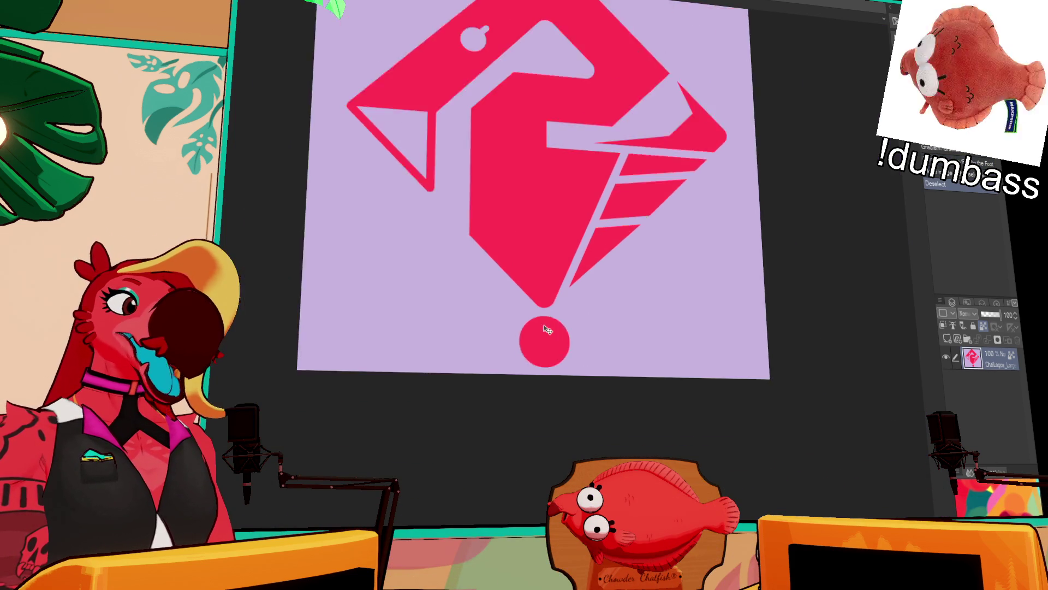
scroll(535, 442, "up", 2)
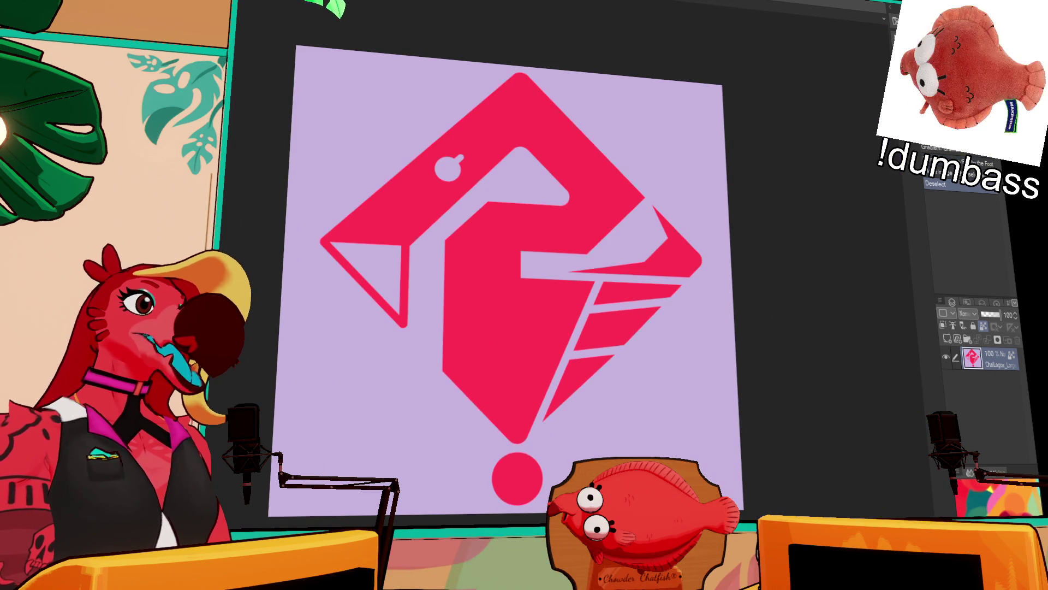
key("ctrl+Tab")
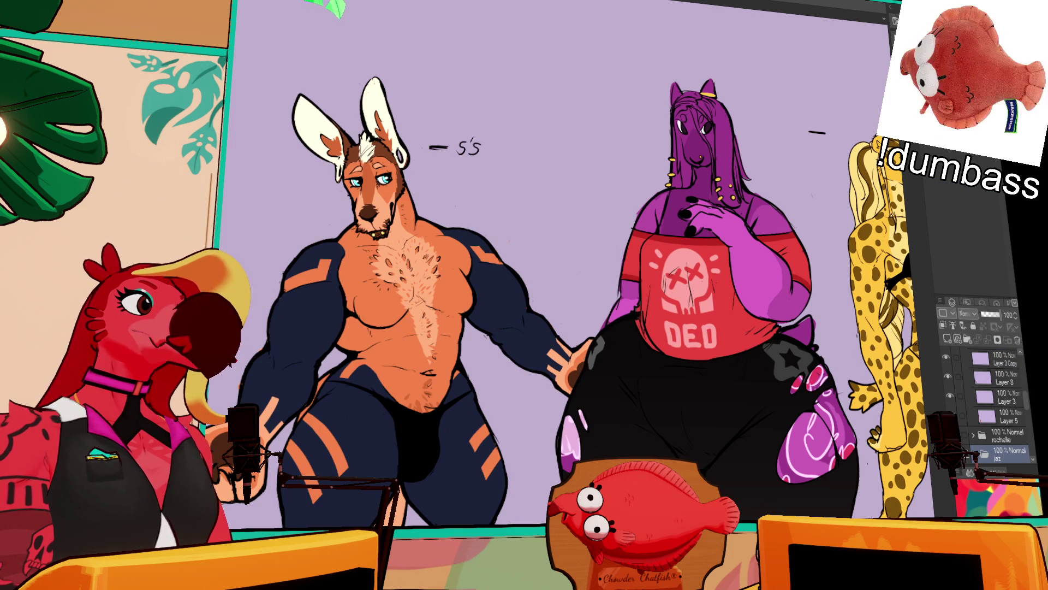
- In the coffee-cup artwork, enable keyframes on Folder 1 in the Timeline and play the animation
key("ctrl+Tab")
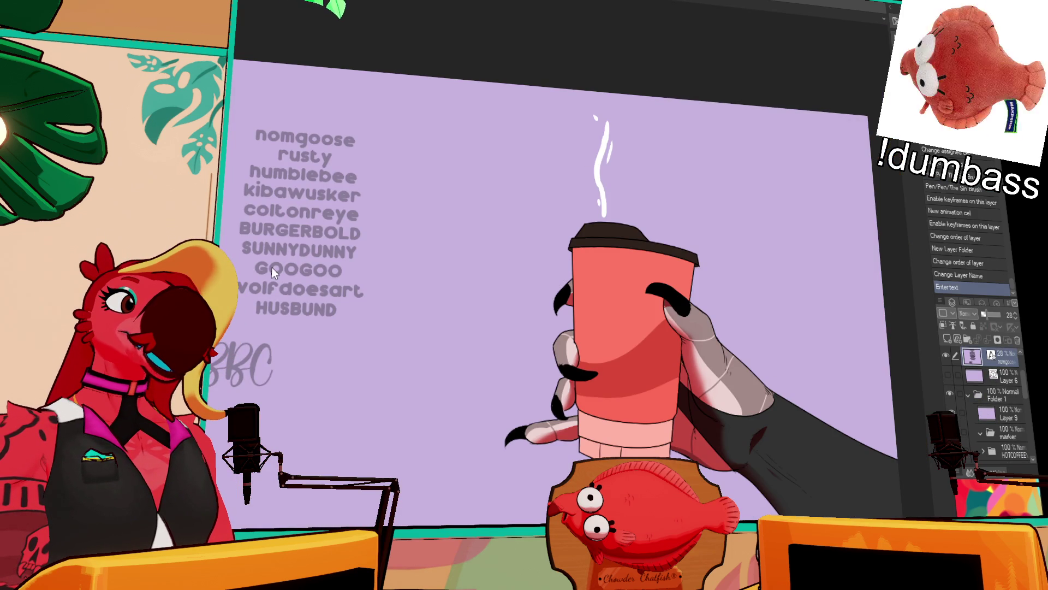
key("ctrl+shift+t")
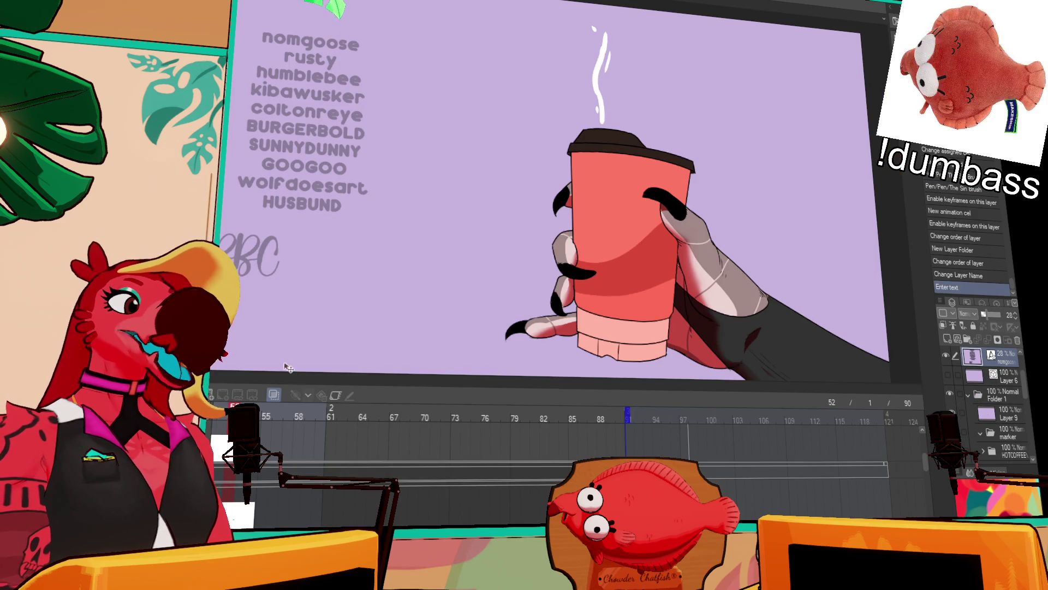
scroll(981, 420, "up", 2)
left_click(999, 429)
scroll(1000, 432, "up", 2)
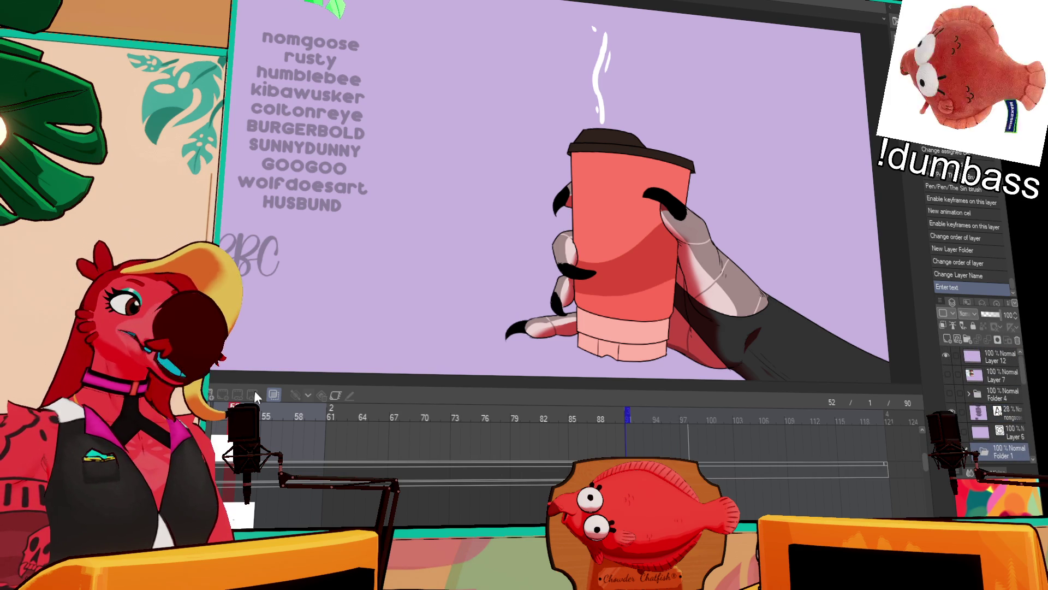
left_click(295, 394)
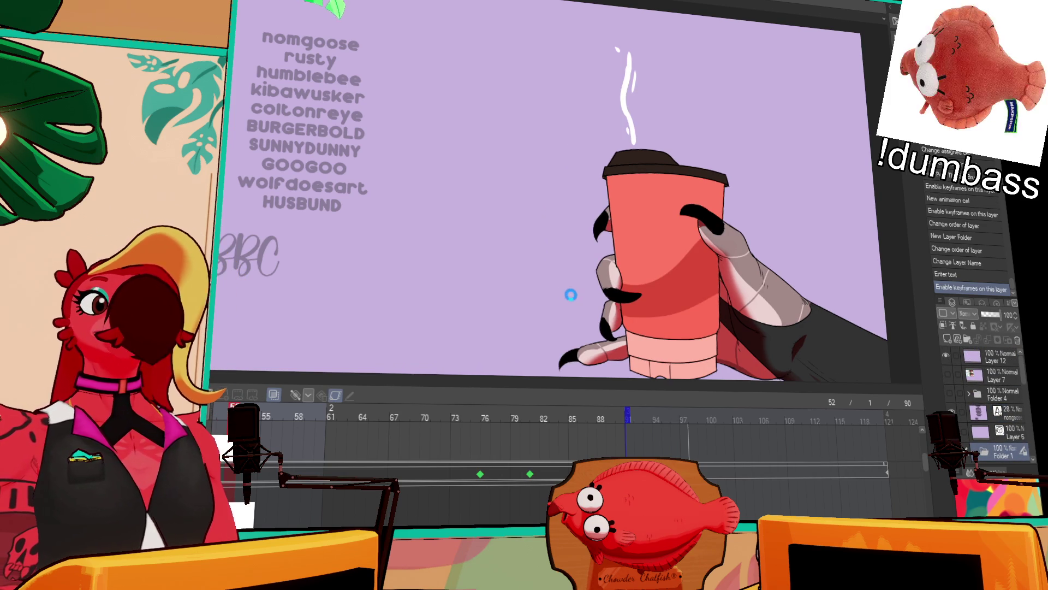
key("space")
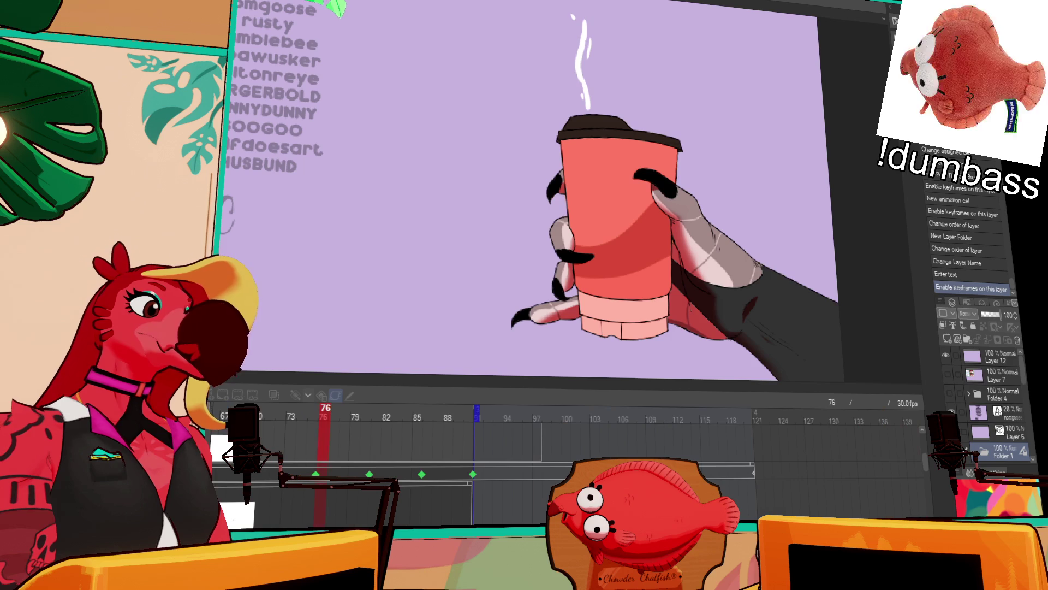
key("ctrl+Tab")
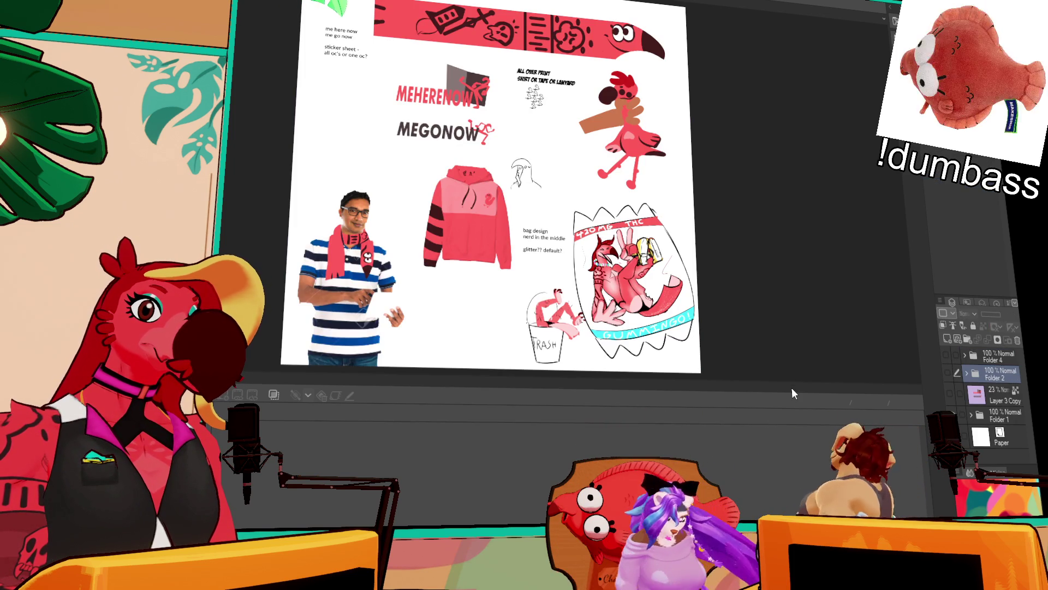
- Hide the design sheet layer, preview the flamingo sticker layer, then show the full merch sheet again
scroll(425, 165, "up", 3)
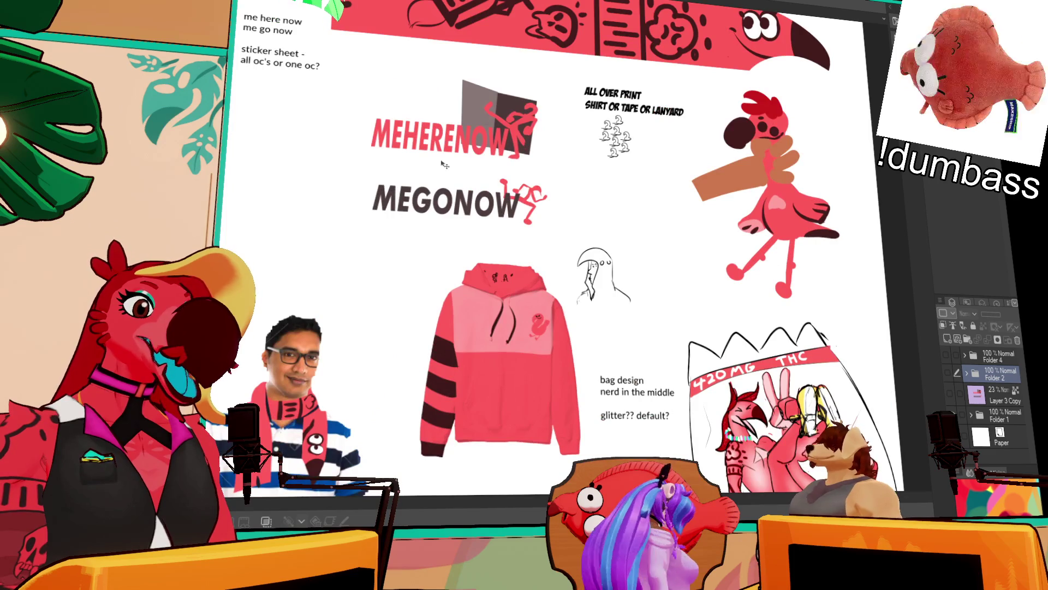
left_click_drag(491, 279, 509, 214)
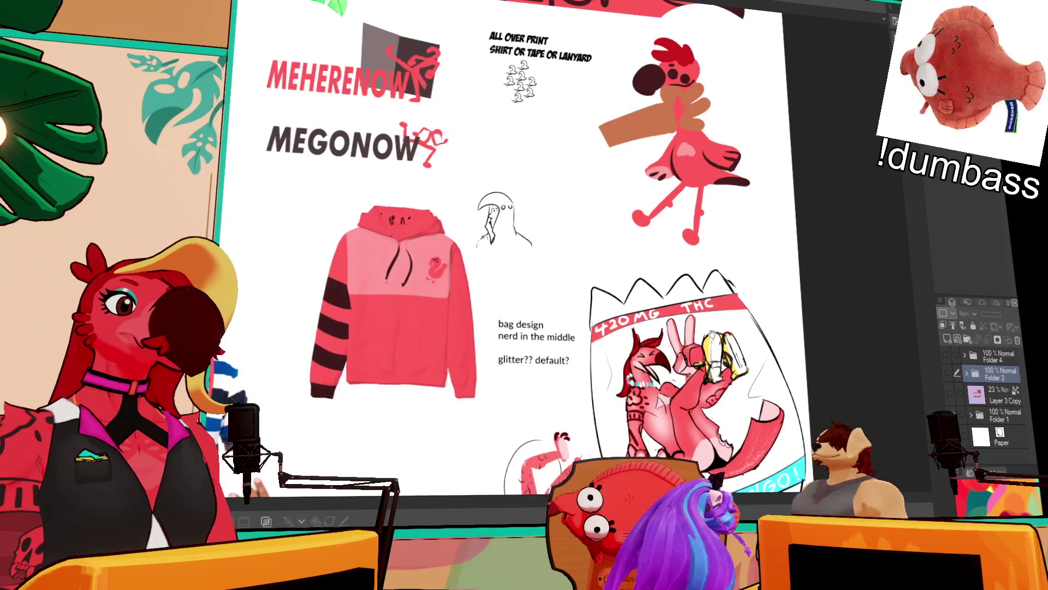
left_click(943, 352)
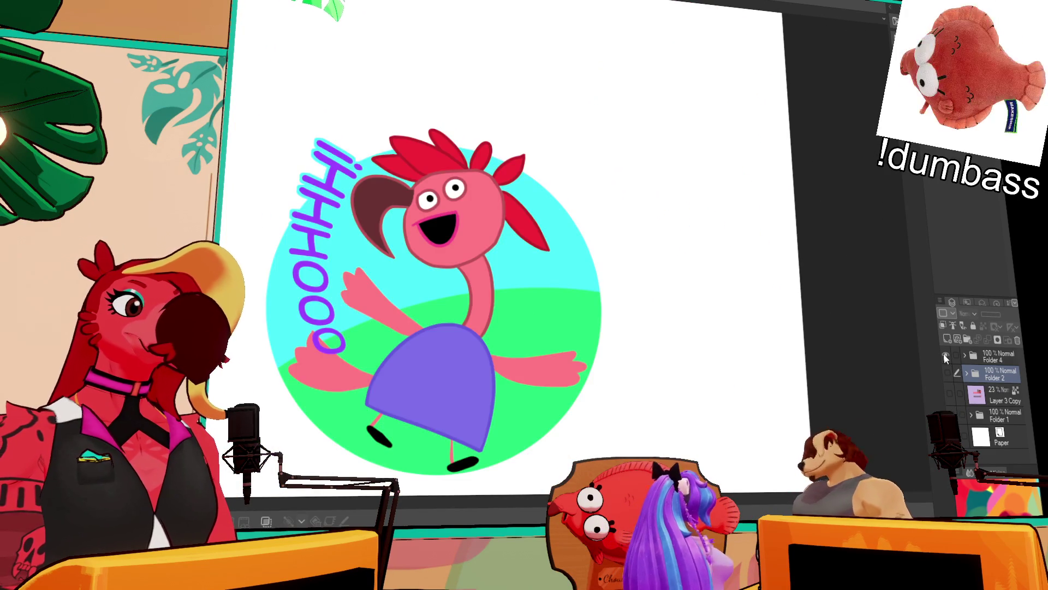
left_click(947, 376)
left_click(947, 377)
left_click(949, 392)
left_click(949, 392)
left_click(945, 355)
scroll(852, 341, "up", 3)
scroll(851, 342, "down", 3)
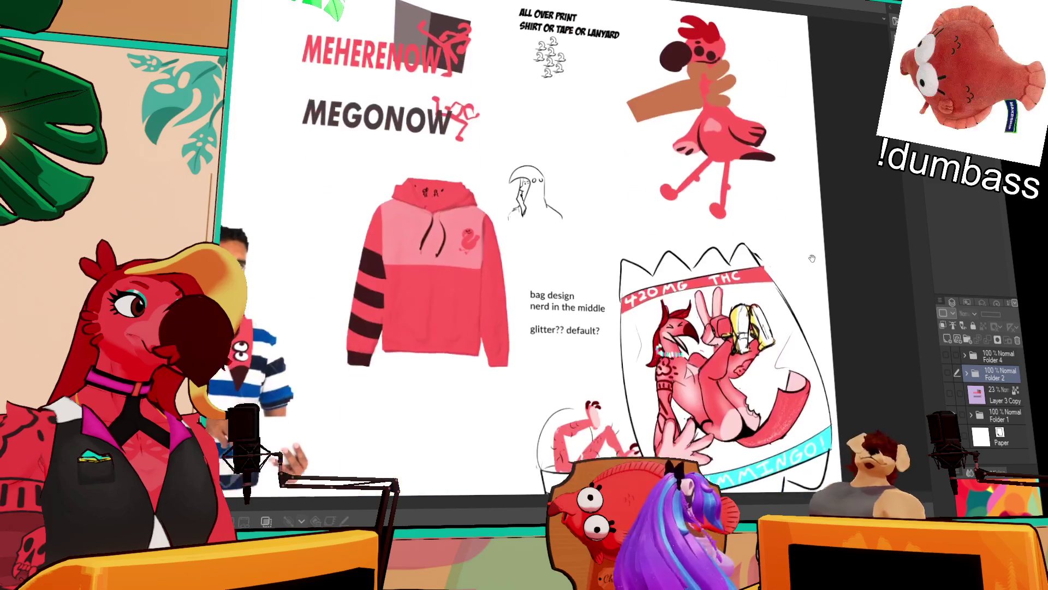
left_click_drag(420, 302, 618, 226)
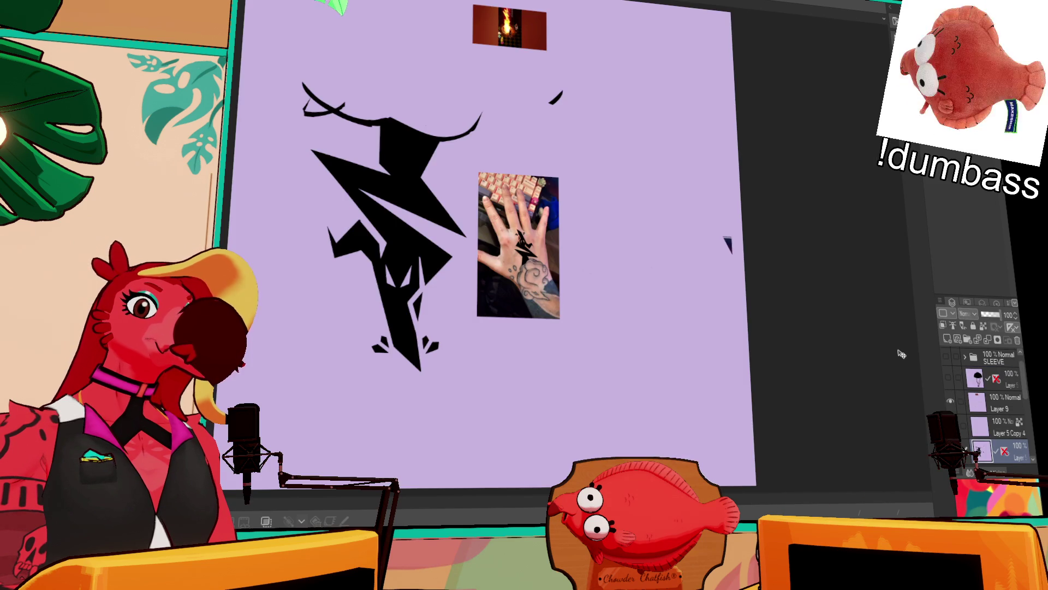
- Hide the black lightning artwork and the Layer 11 hand photo, then show the Folder 1 hoodie mockups
scroll(473, 250, "up", 3)
left_click_drag(475, 251, 680, 276)
left_click(946, 356)
scroll(971, 437, "up", 3)
left_click(947, 363)
scroll(959, 397, "up", 3)
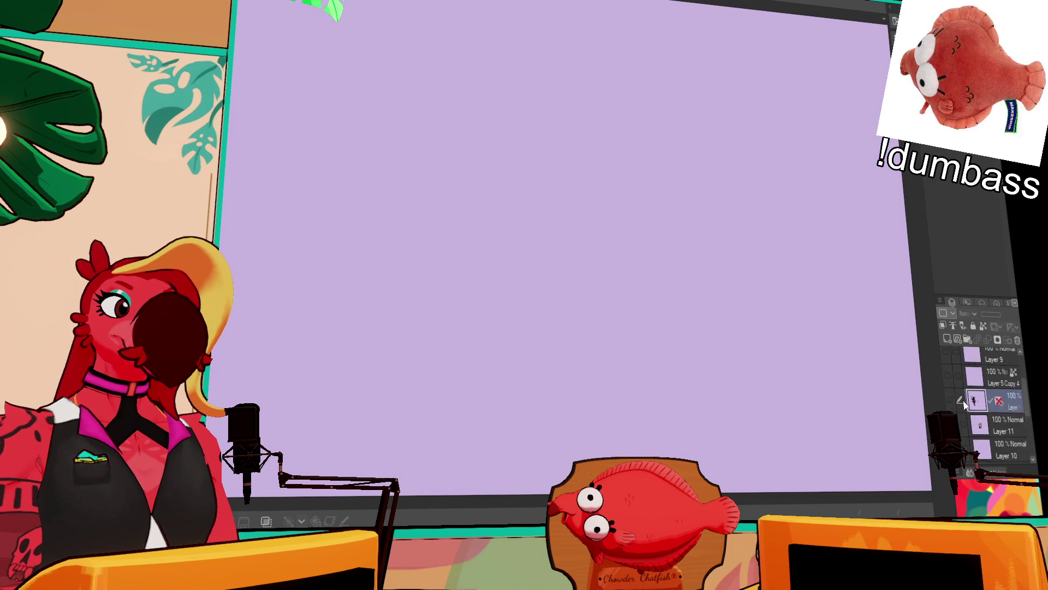
left_click(947, 357)
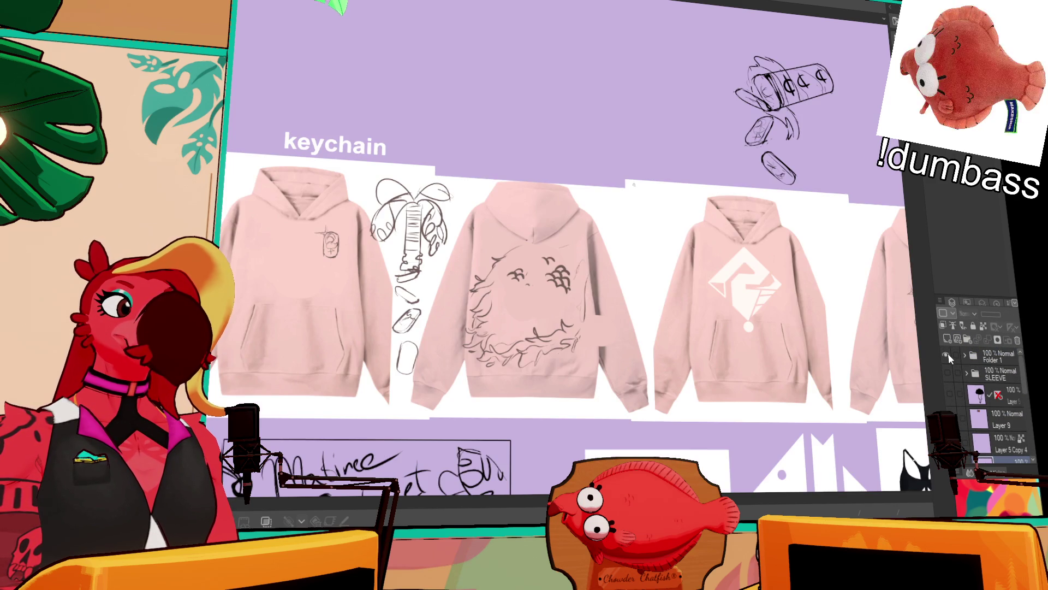
- Pan across the designs below the hoodies to view the fish and M logo
mouse_move(838, 386)
left_mouse_down()
mouse_move(653, 196)
mouse_move(785, 213)
mouse_move(615, 247)
mouse_move(778, 187)
mouse_move(746, 191)
left_mouse_up()
scroll(610, 298, "up", 5)
scroll(609, 297, "up", 2)
mouse_move(610, 298)
left_mouse_down()
mouse_move(617, 276)
mouse_move(637, 276)
left_mouse_up()
mouse_move(766, 267)
left_mouse_down()
mouse_move(674, 265)
mouse_move(735, 274)
mouse_move(726, 253)
mouse_move(641, 262)
left_mouse_up()
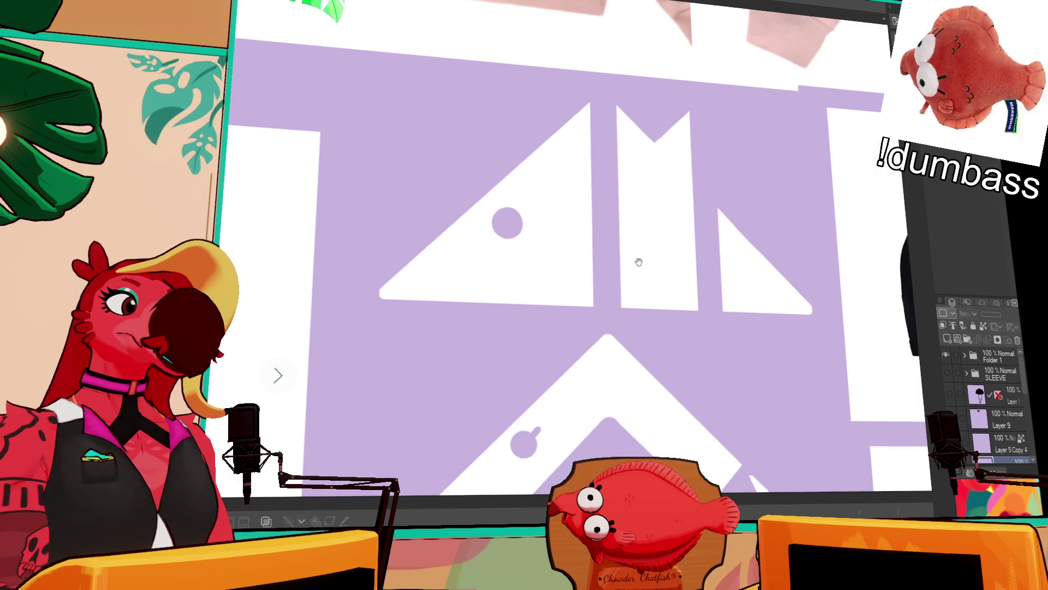
scroll(641, 262, "down", 5)
scroll(585, 430, "up", 3)
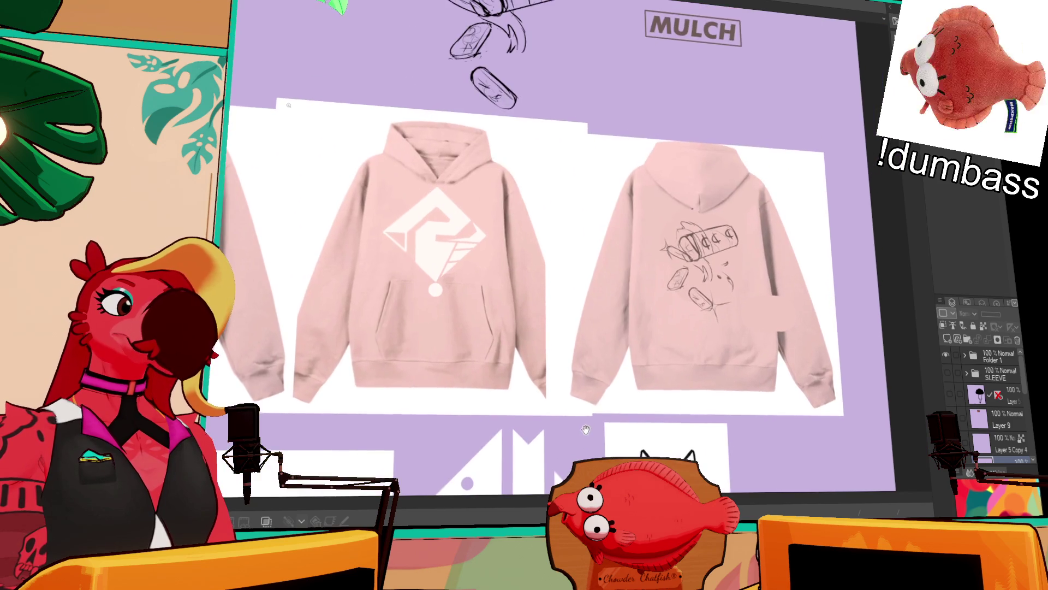
scroll(585, 430, "down", 3)
scroll(623, 334, "up", 3)
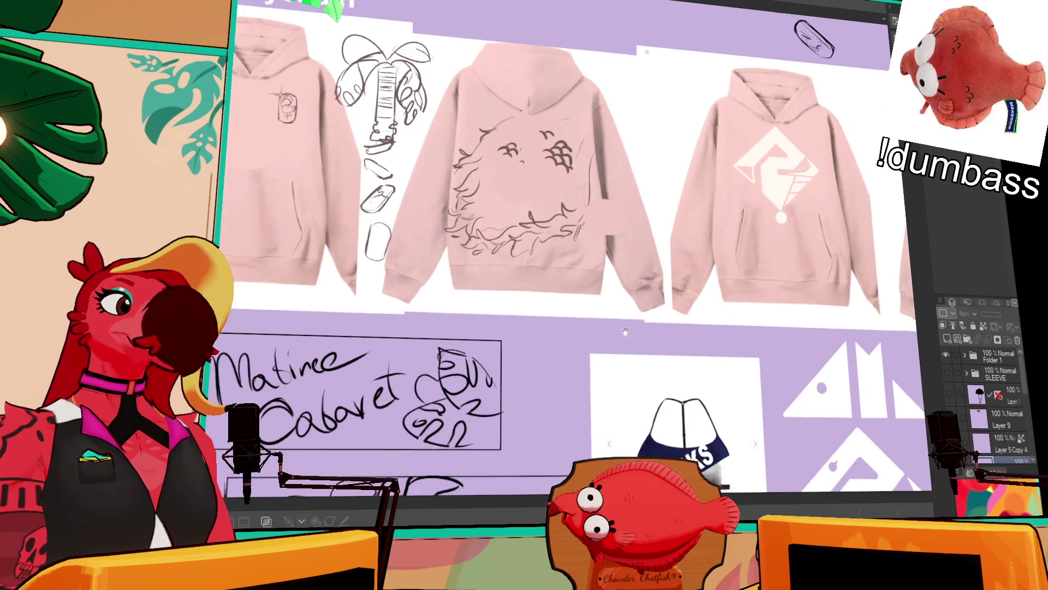
- Hide the folder of sketches, then briefly reveal and re-hide the SLEEVE artwork
left_click_drag(623, 333, 735, 204)
left_click(946, 355)
left_click(948, 372)
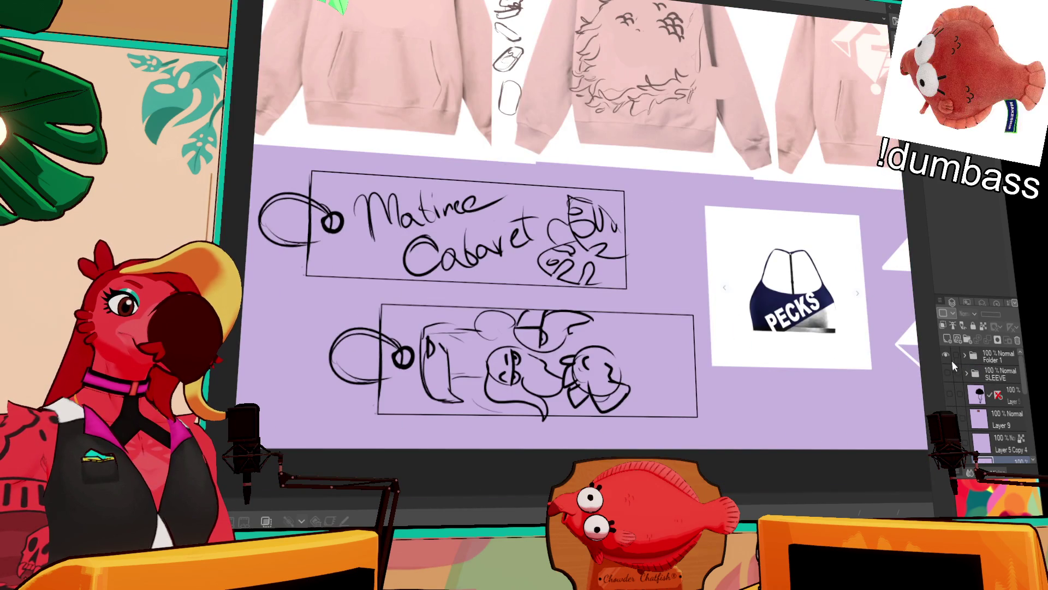
scroll(551, 262, "down", 5)
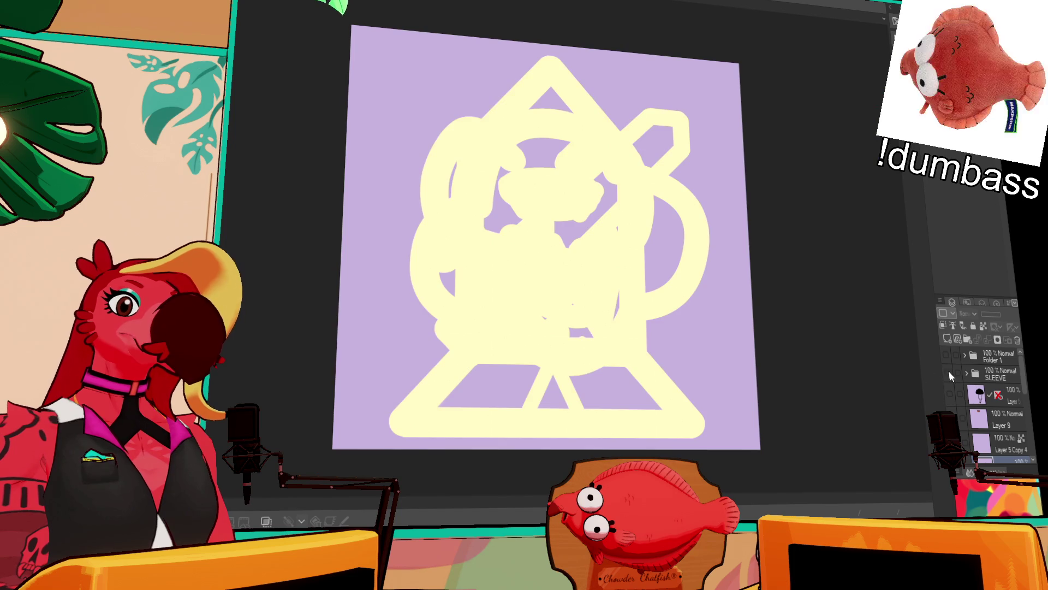
left_click(946, 372)
scroll(945, 373, "down", 5)
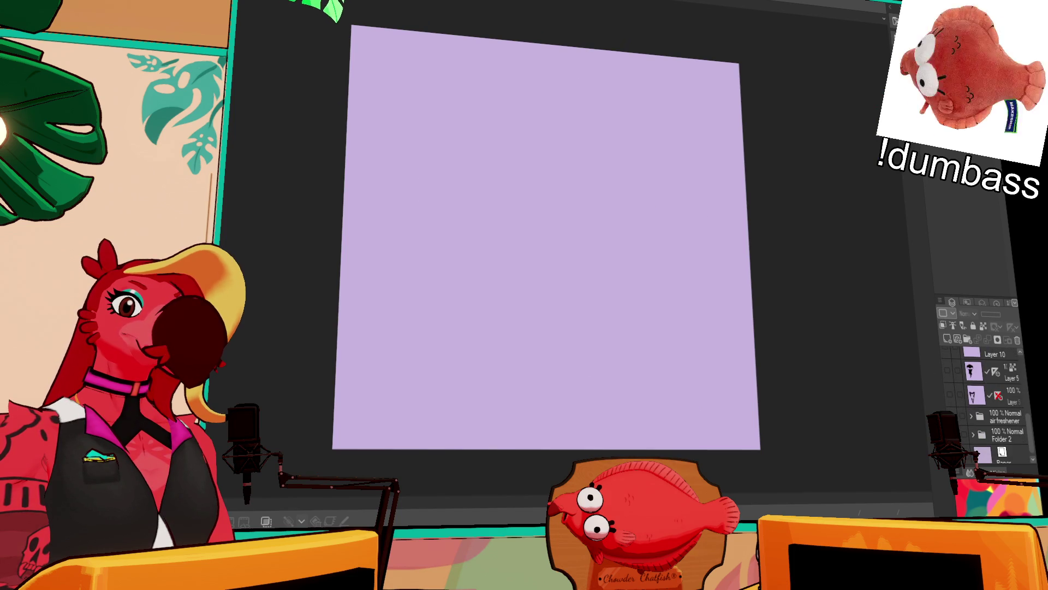
- Show the air freshener folder, inspect the Malbec Sakura, JET TAG and carpet fish designs, then hide it
left_click(948, 416)
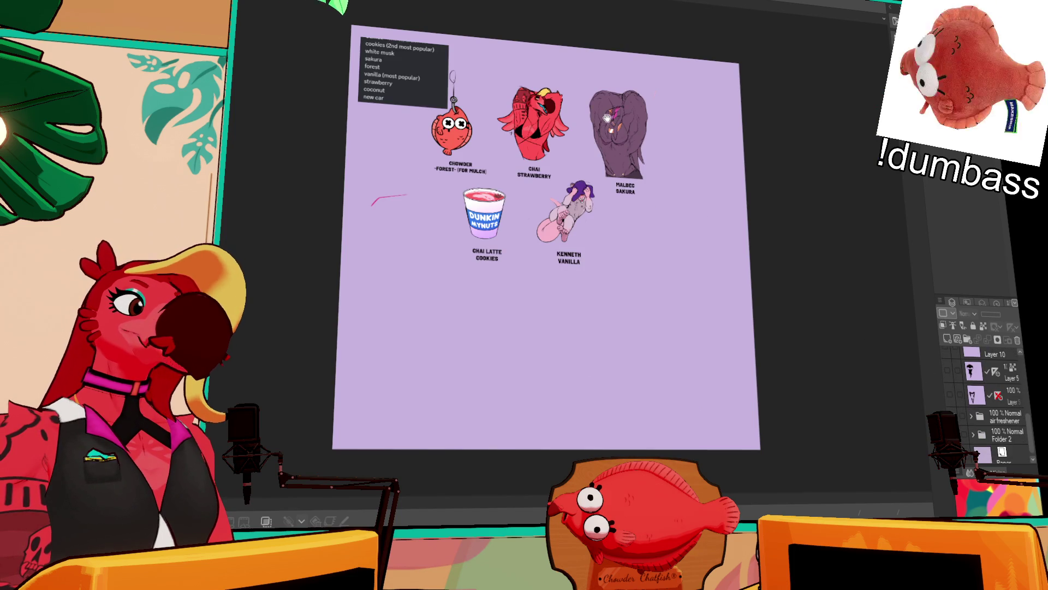
scroll(607, 117, "up", 5)
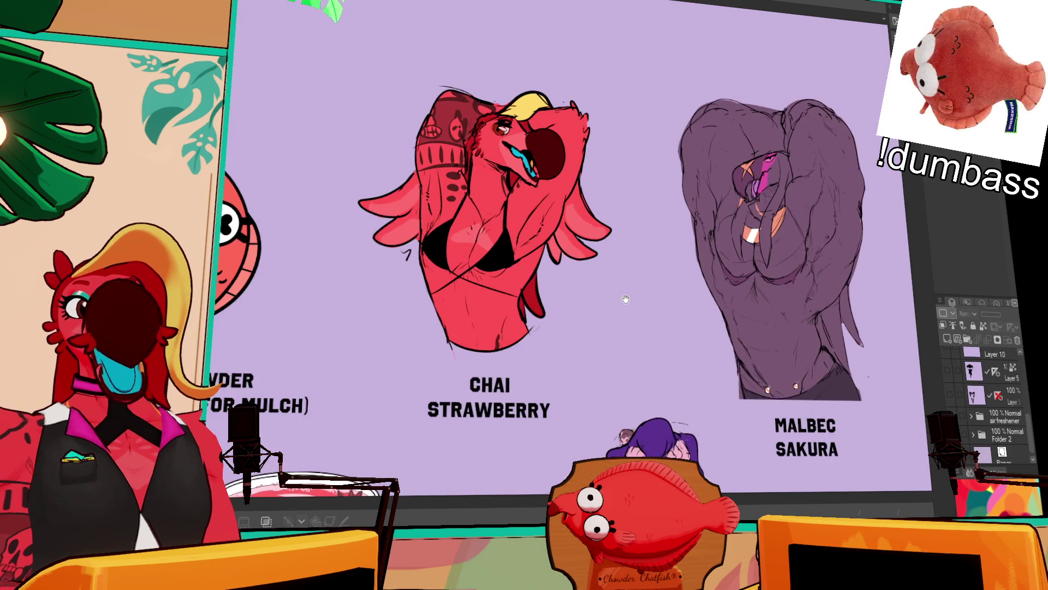
mouse_move(626, 299)
left_mouse_down()
mouse_move(896, 288)
mouse_move(351, 251)
left_mouse_up()
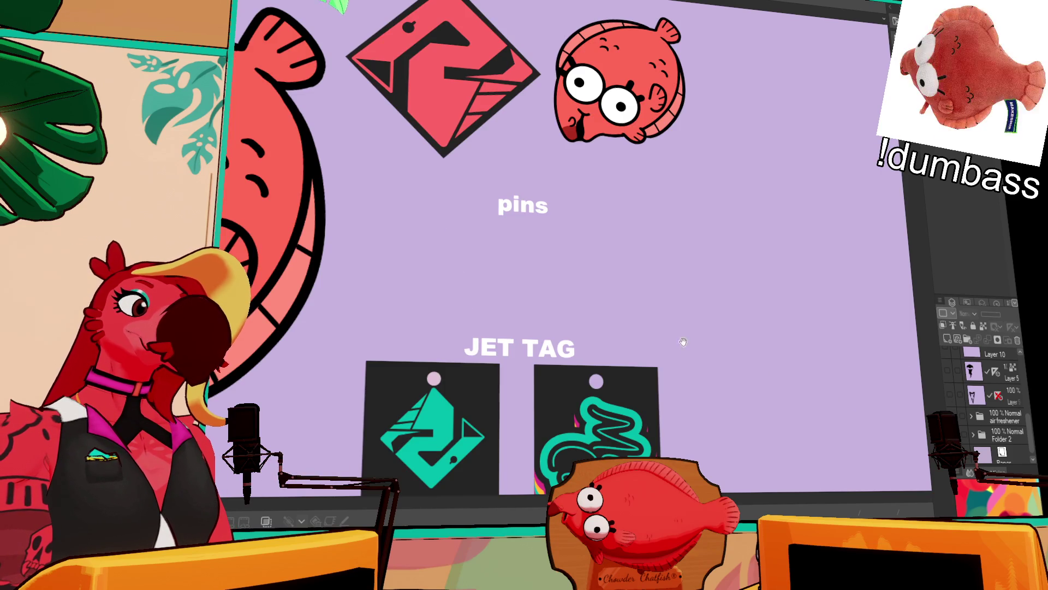
left_click_drag(686, 345, 736, 165)
mouse_move(652, 264)
left_mouse_down()
mouse_move(798, 164)
mouse_move(775, 158)
mouse_move(634, 427)
left_mouse_up()
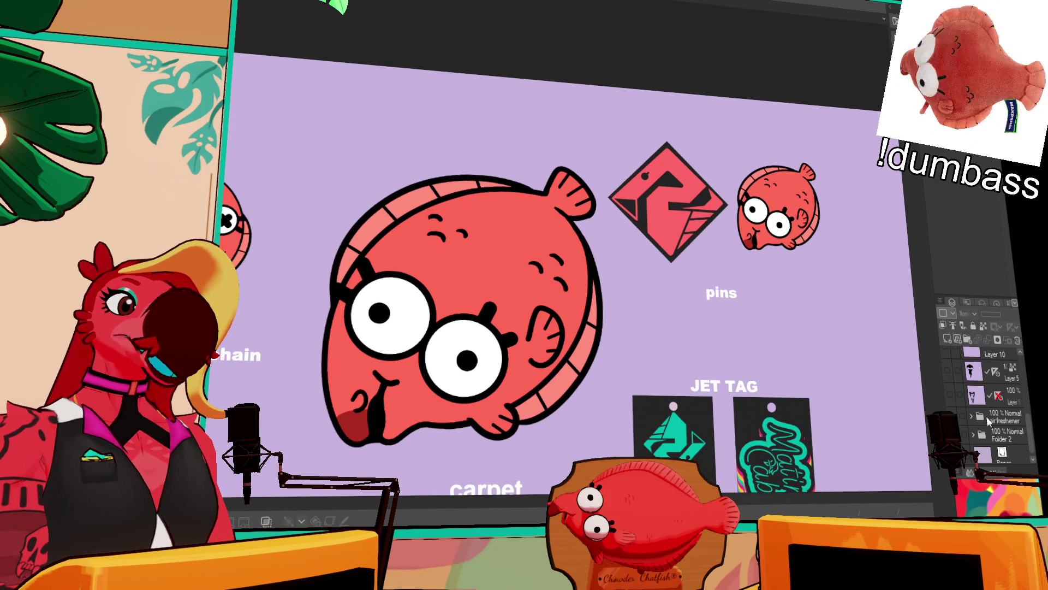
left_click(960, 429)
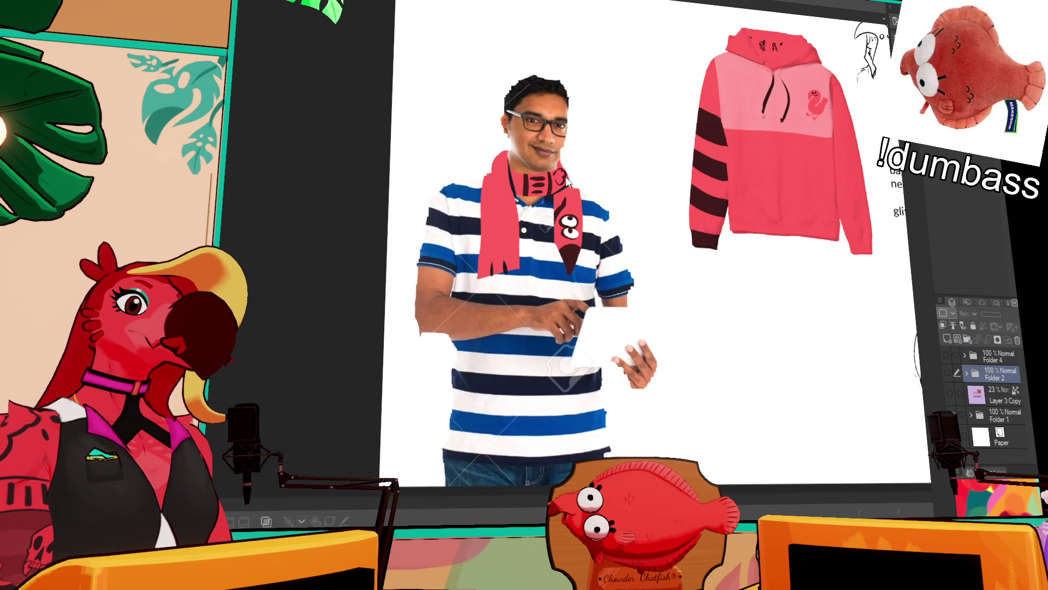
- Cycle past the pink logo document to the black flamingo emblem canvas
key("ctrl+Tab")
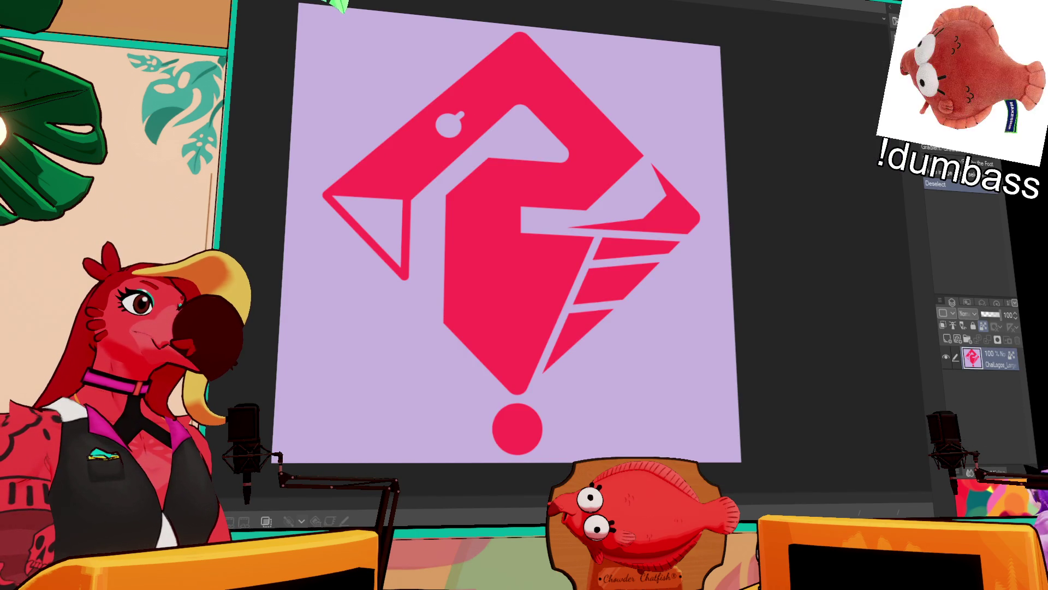
key("ctrl+Tab")
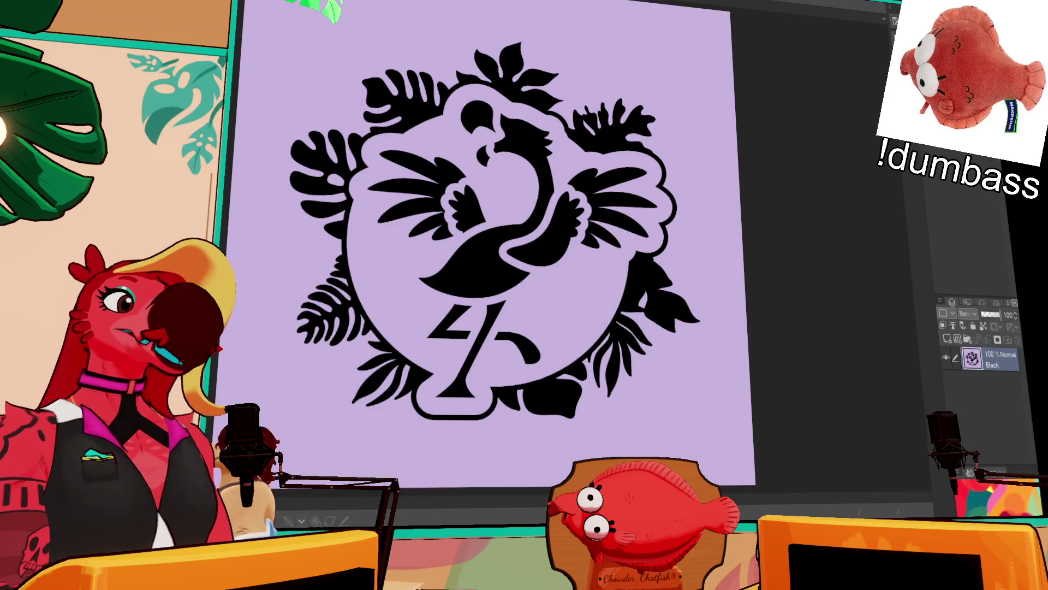
- Compare the coloured flamingo logo against the black emblem, then select the entire black emblem canvas
left_click_drag(648, 95, 663, 114)
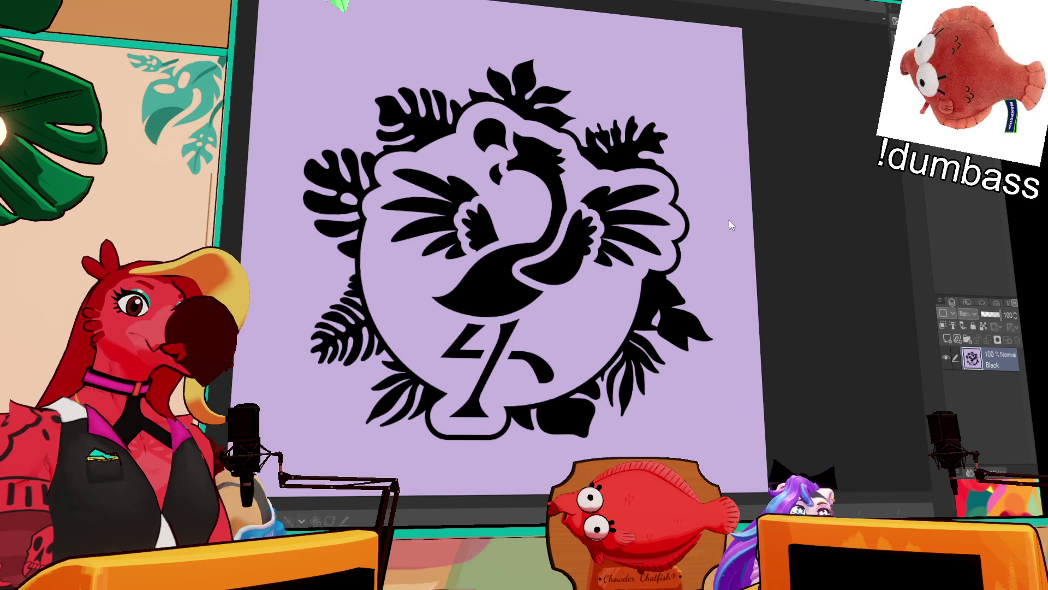
key("ctrl+Tab")
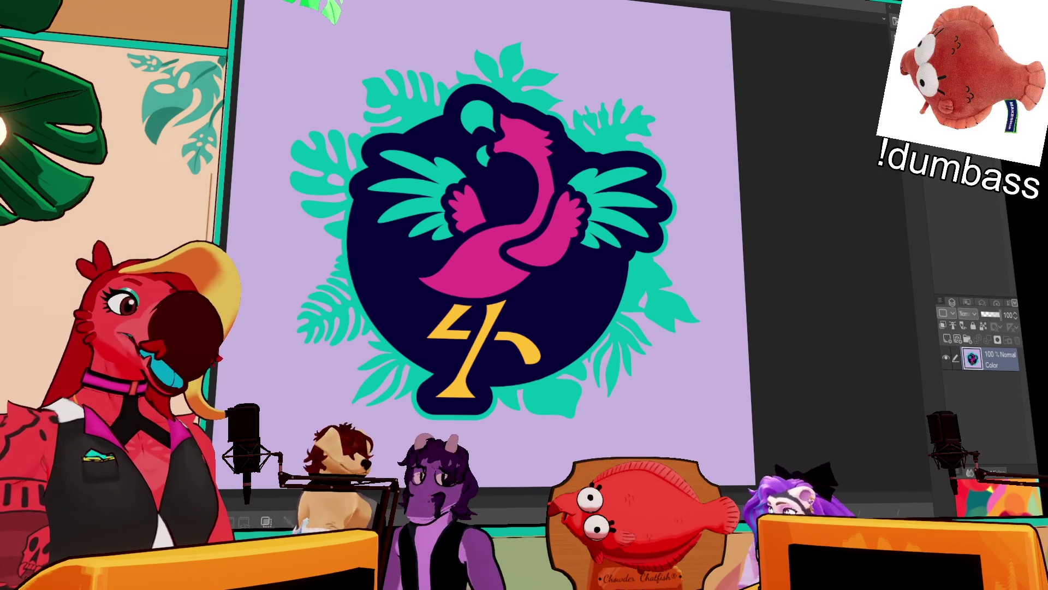
key("ctrl+Tab")
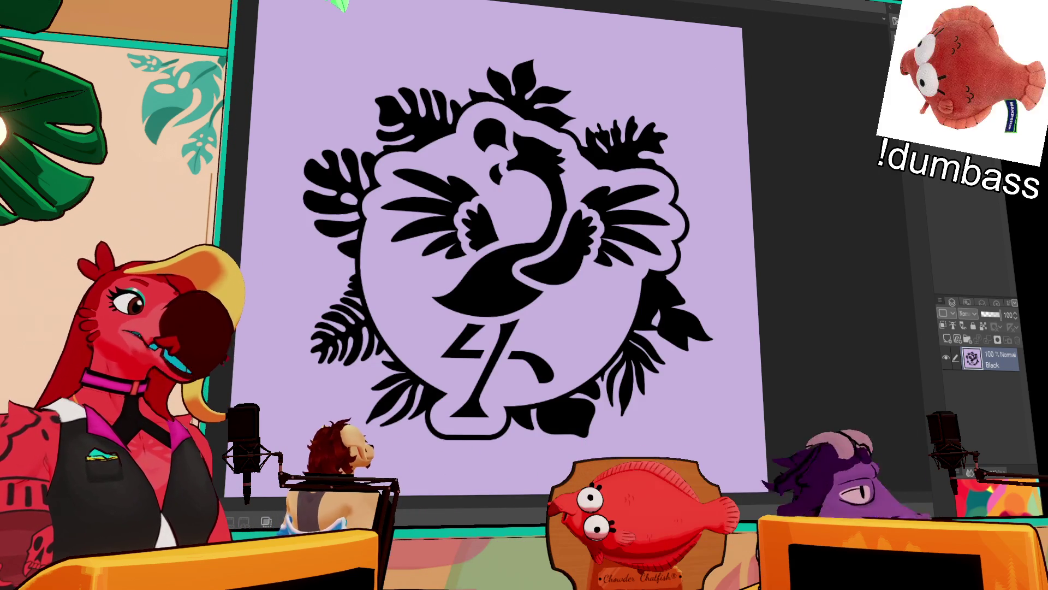
key("ctrl+a")
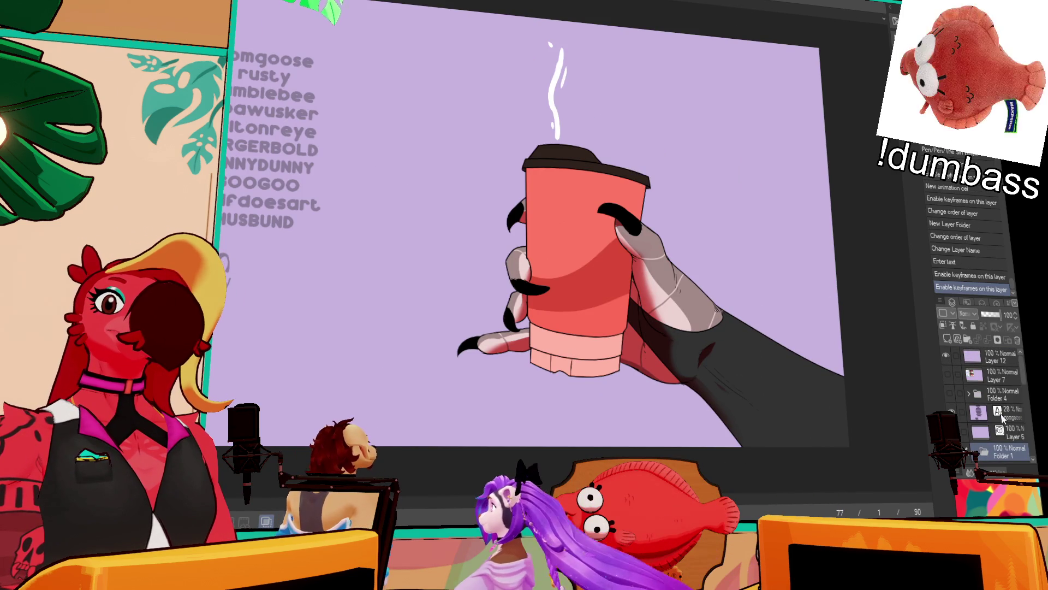
- Paste the black emblem onto Layer 9 and scale it down beneath the supporter names on the left
scroll(638, 322, "up", 2)
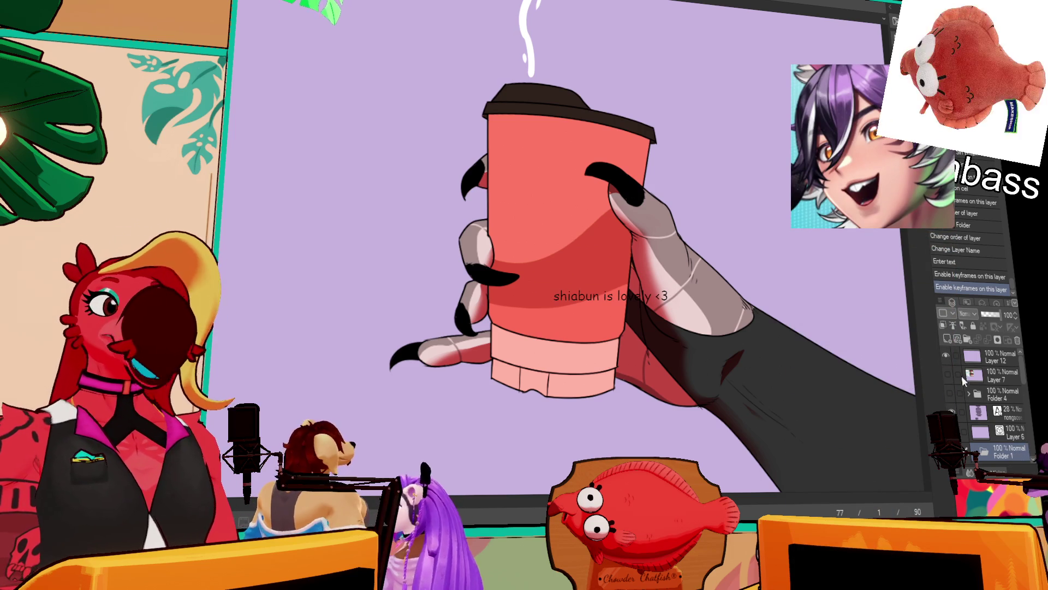
scroll(1005, 417, "down", 3)
left_click(998, 410)
key("ctrl+v")
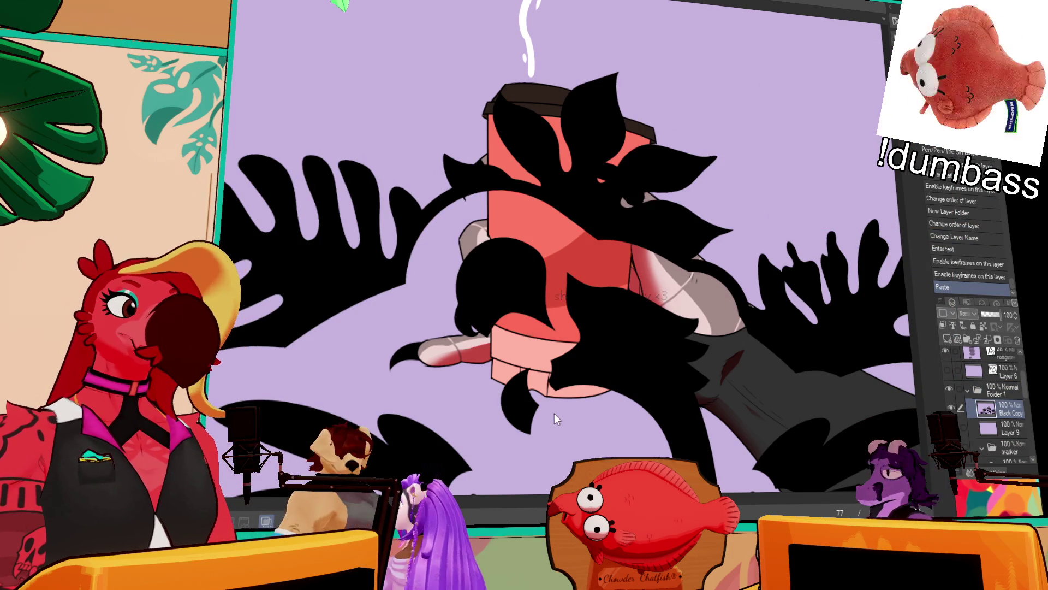
key("ctrl+t")
scroll(555, 414, "down", 5)
mouse_move(800, 265)
left_mouse_down()
mouse_move(672, 460)
mouse_move(619, 453)
left_mouse_up()
mouse_move(551, 469)
left_mouse_down()
mouse_move(586, 185)
mouse_move(539, 236)
left_mouse_up()
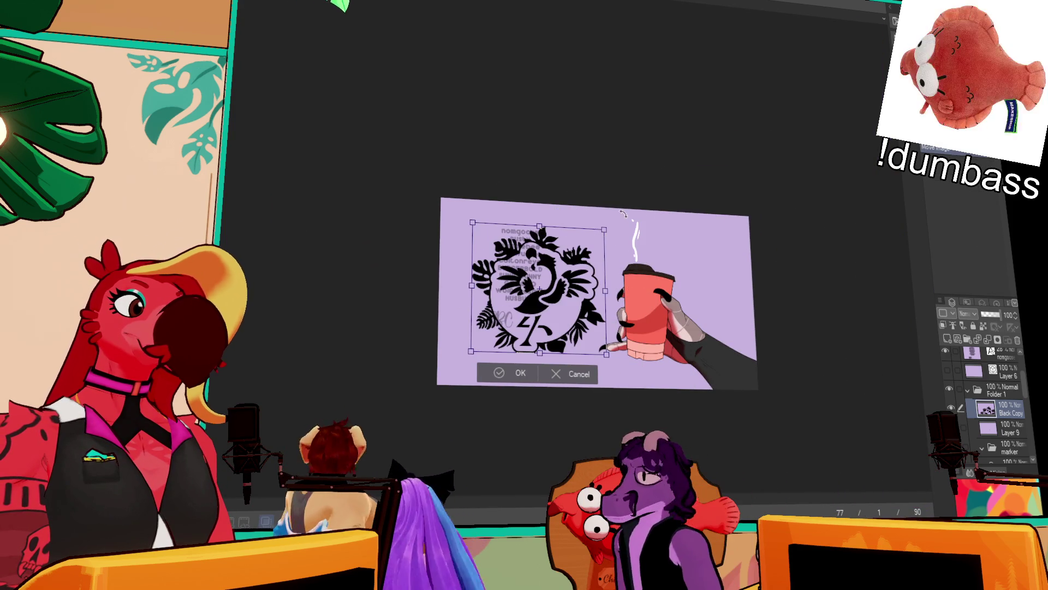
mouse_move(608, 219)
left_mouse_down()
mouse_move(546, 284)
mouse_move(600, 265)
left_mouse_up()
key("Return")
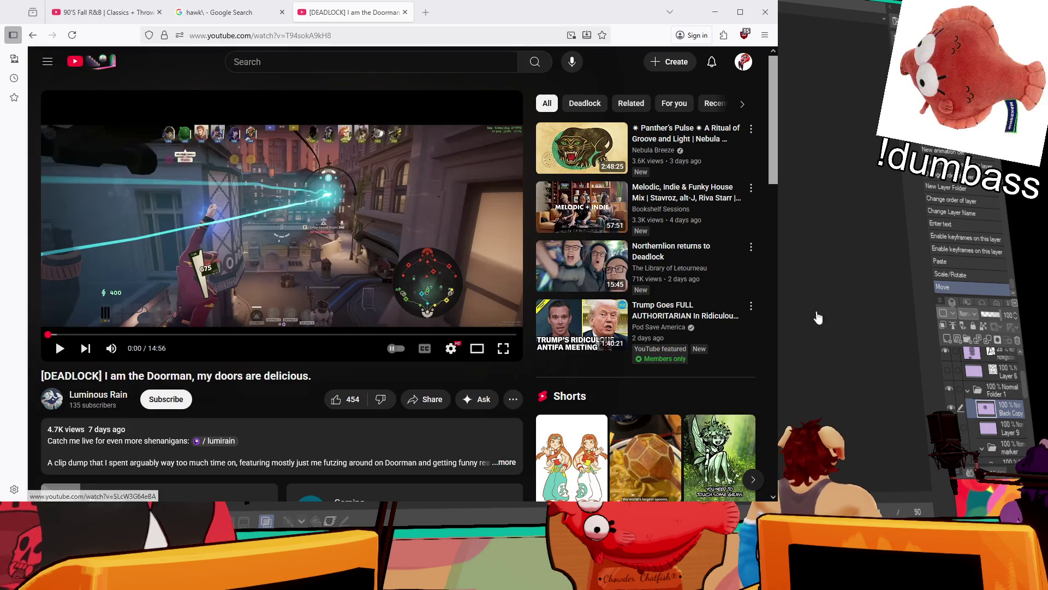
- Play the '[DEADLOCK] I am the Doorman, my doors are delicious' video full screen
left_click(509, 348)
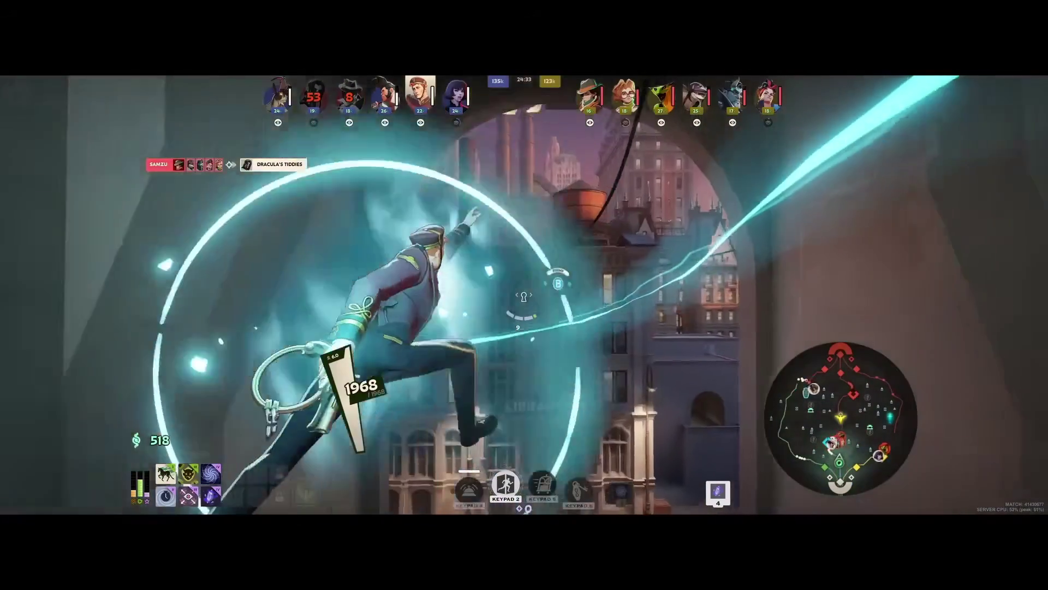
- Use the player controls while the Doorman video plays full screen
key("Tab")
key("space")
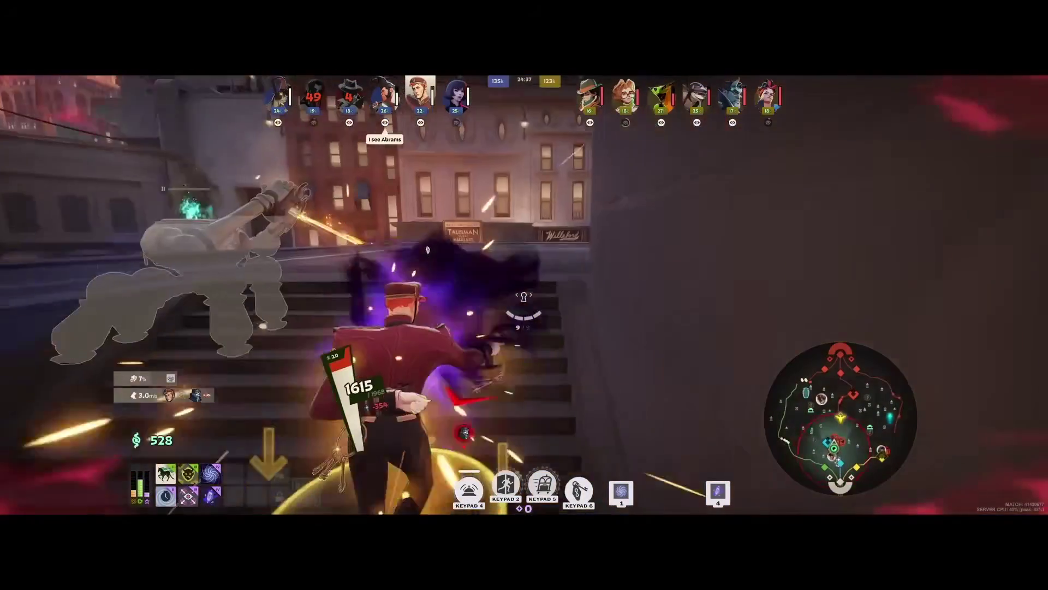
key("KP_2")
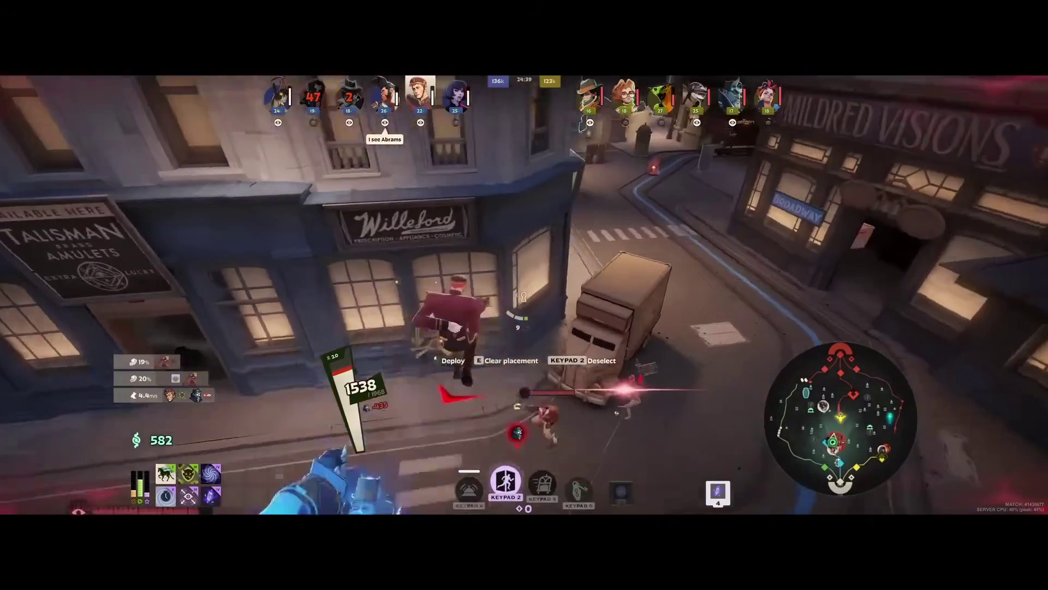
left_click(524, 296)
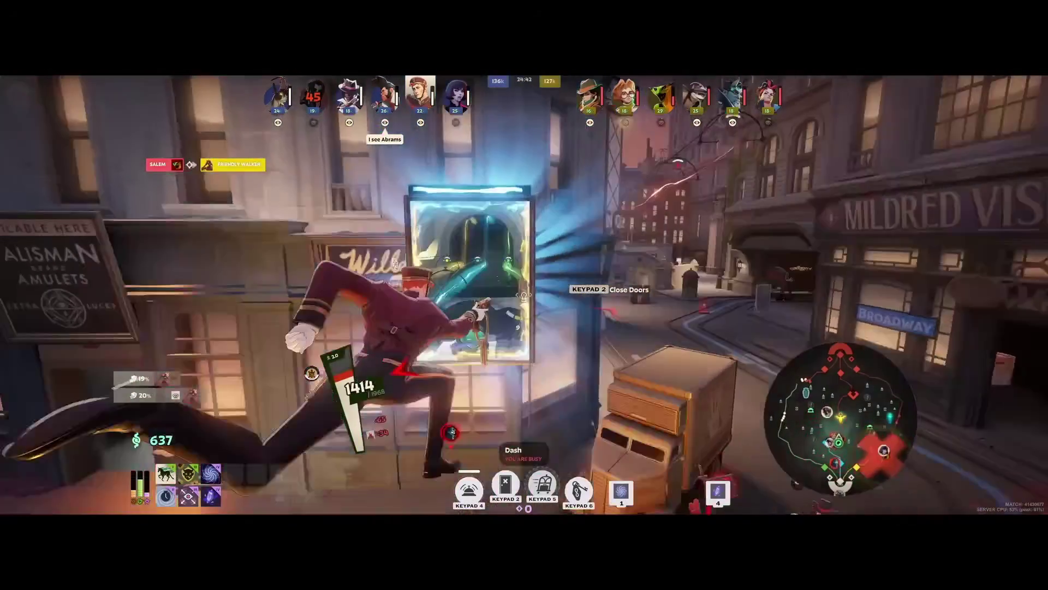
left_click(524, 296)
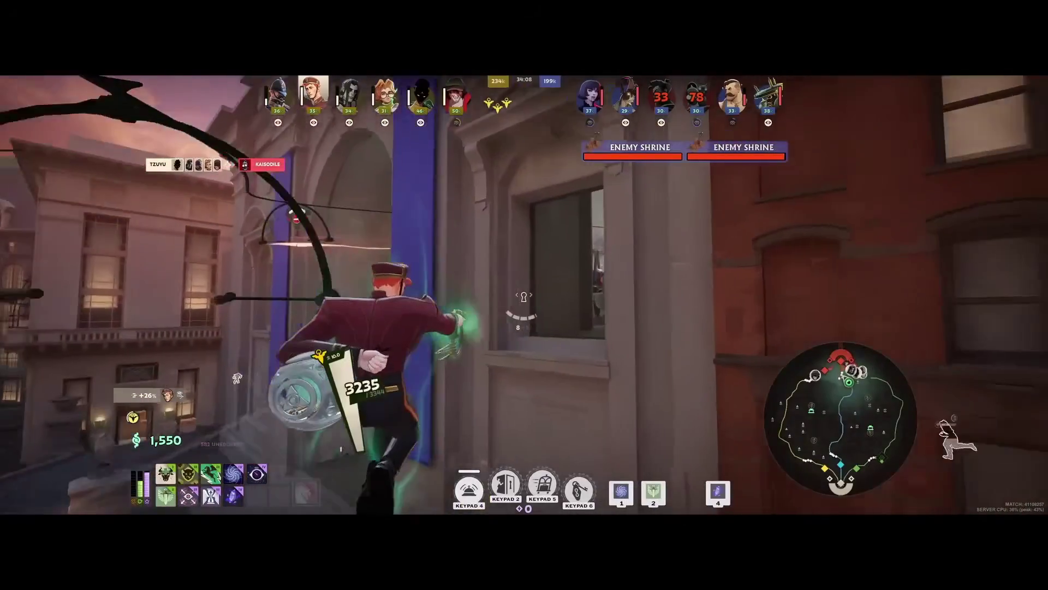
key("w")
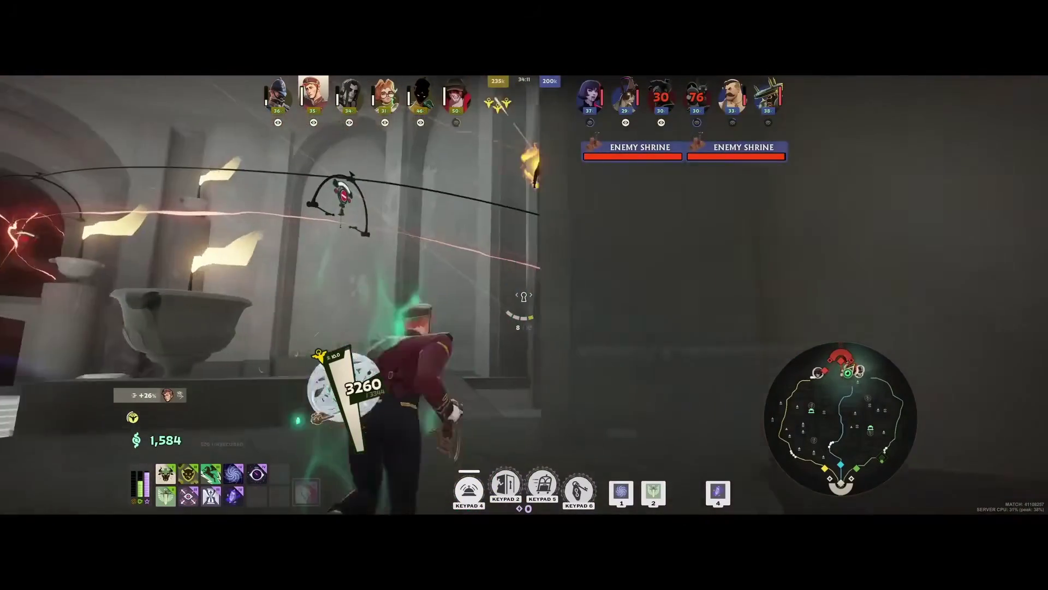
left_click(523, 296)
key("KP_5")
key("4")
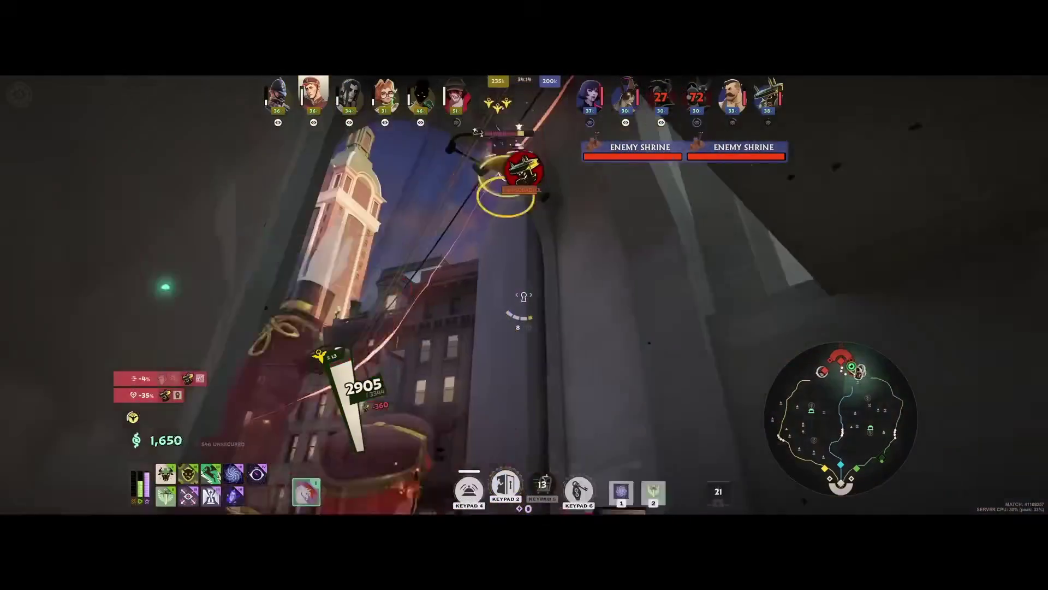
left_click(524, 296)
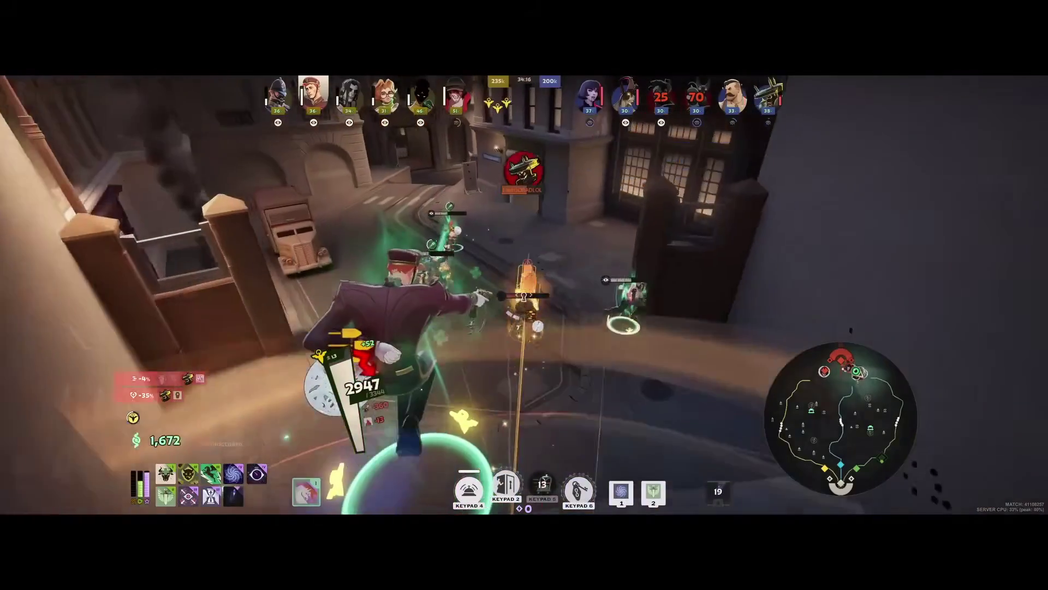
left_click(523, 296)
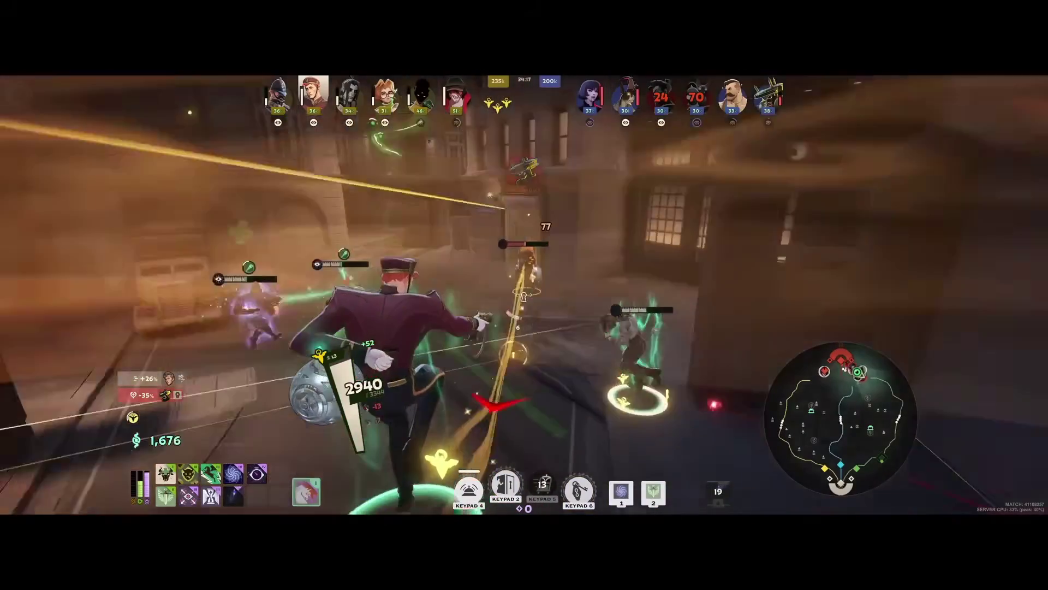
key("KP_4")
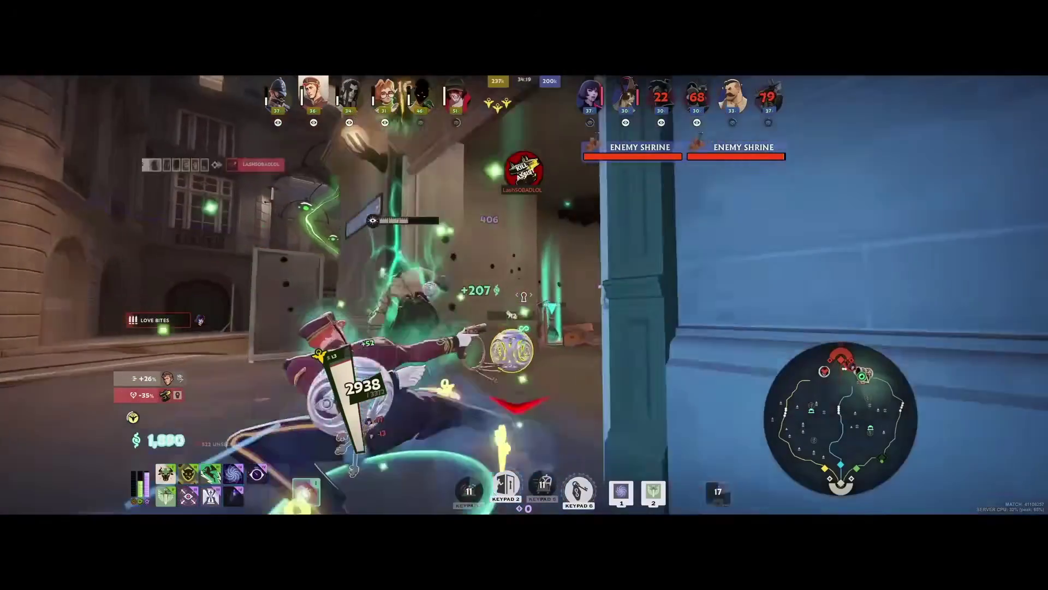
left_click(523, 296)
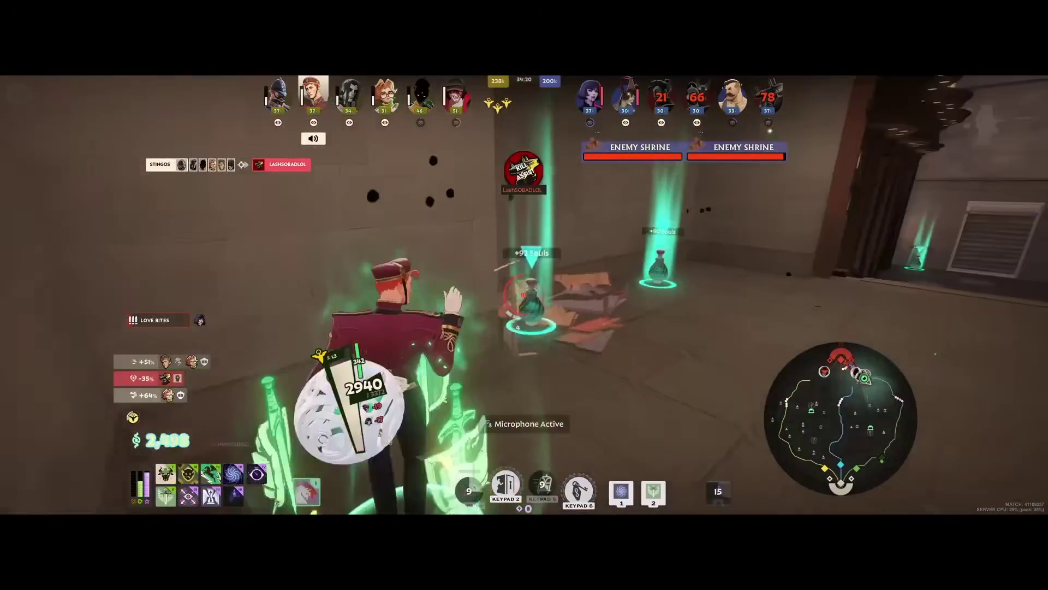
left_click(523, 296)
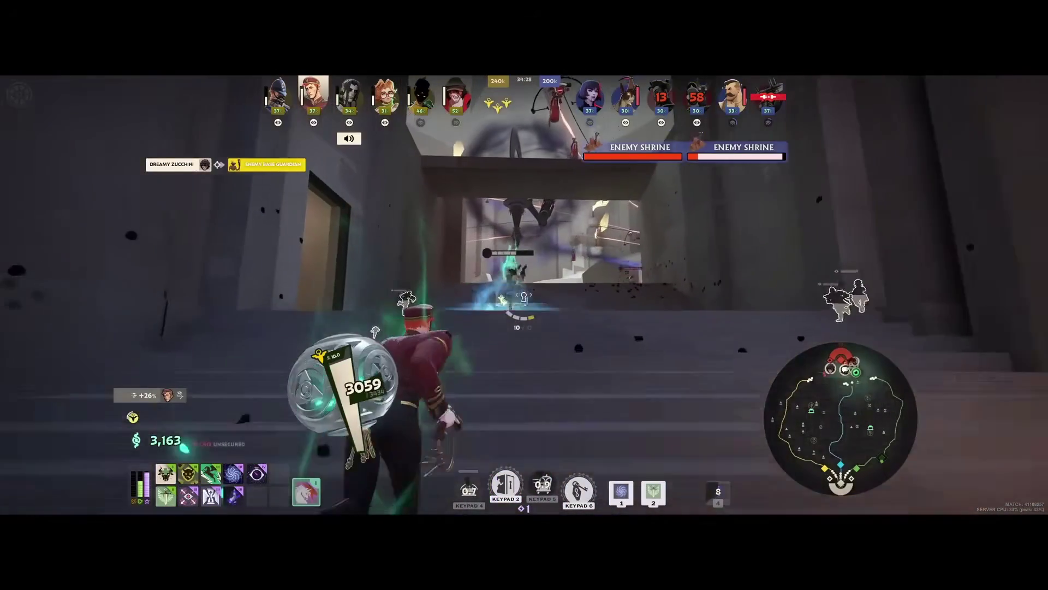
left_click(524, 296)
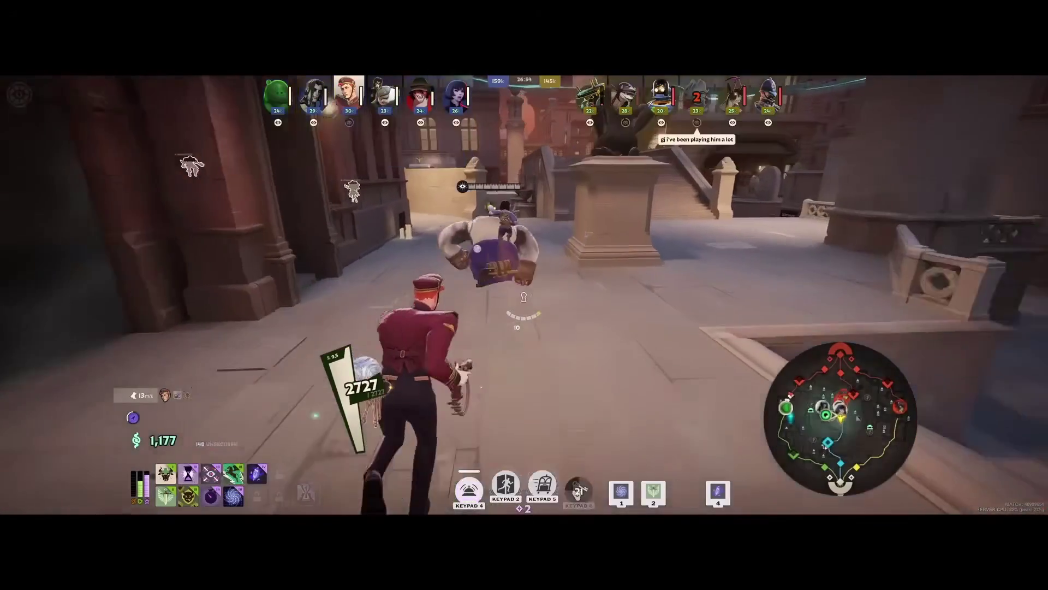
key("Tab")
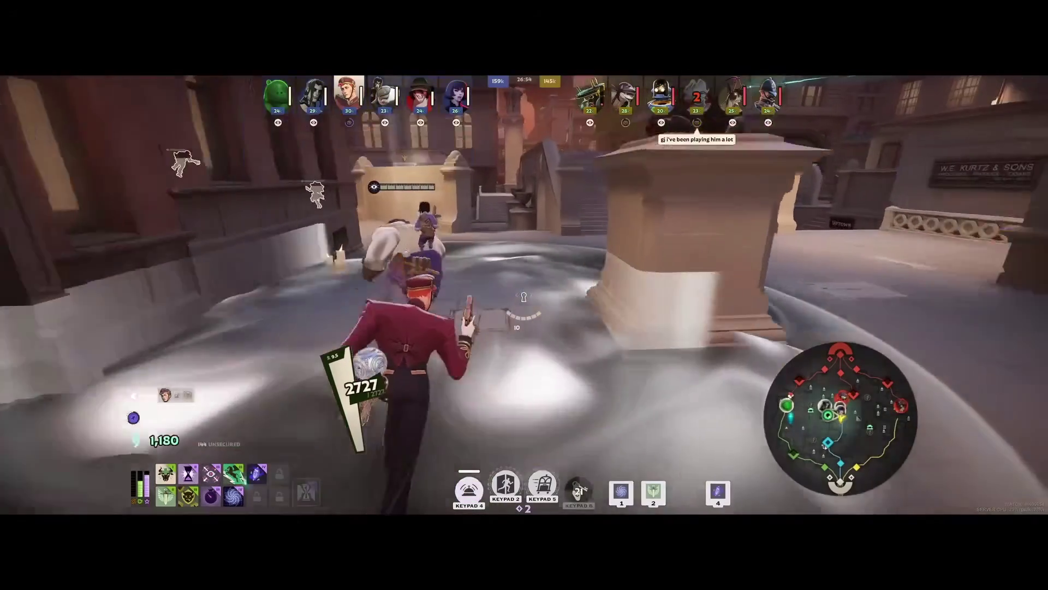
key("w")
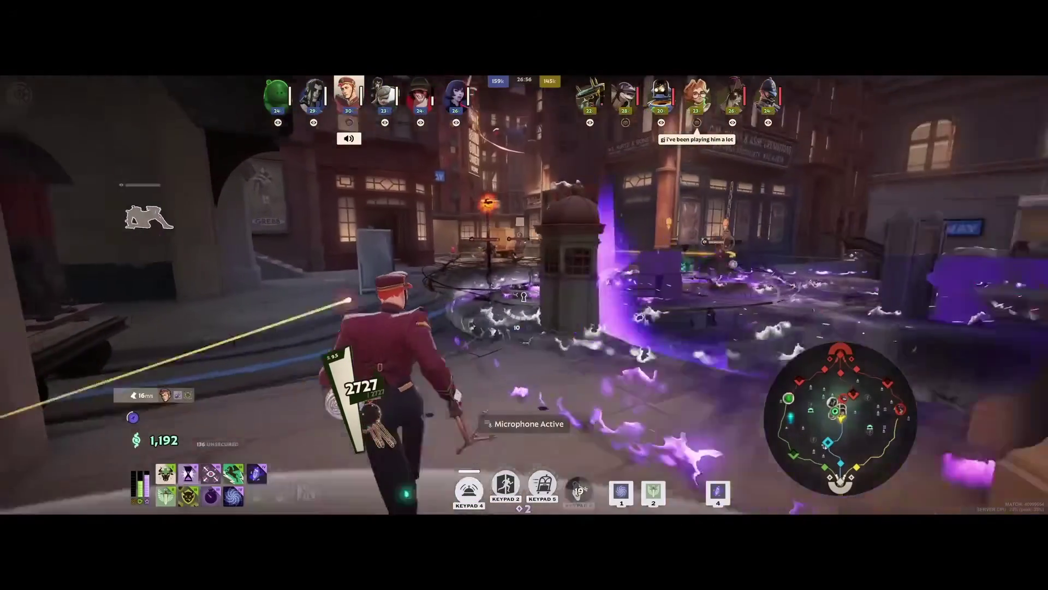
key("1")
key("KP_2")
key("KP_5")
key("4")
key("w")
key("KP_4")
key("KP_5")
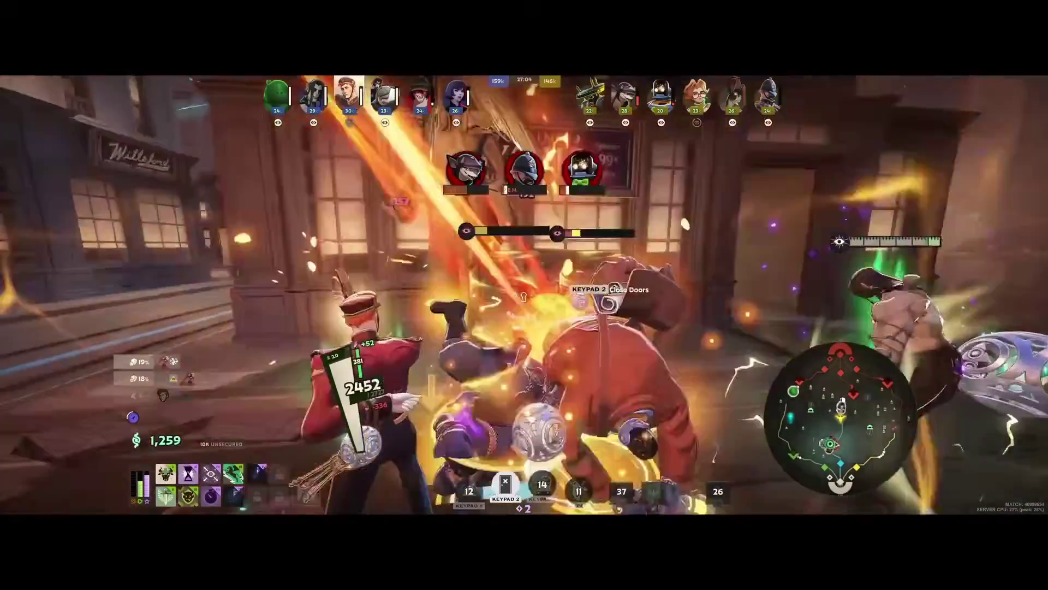
key("KP_2")
key("2")
key("w")
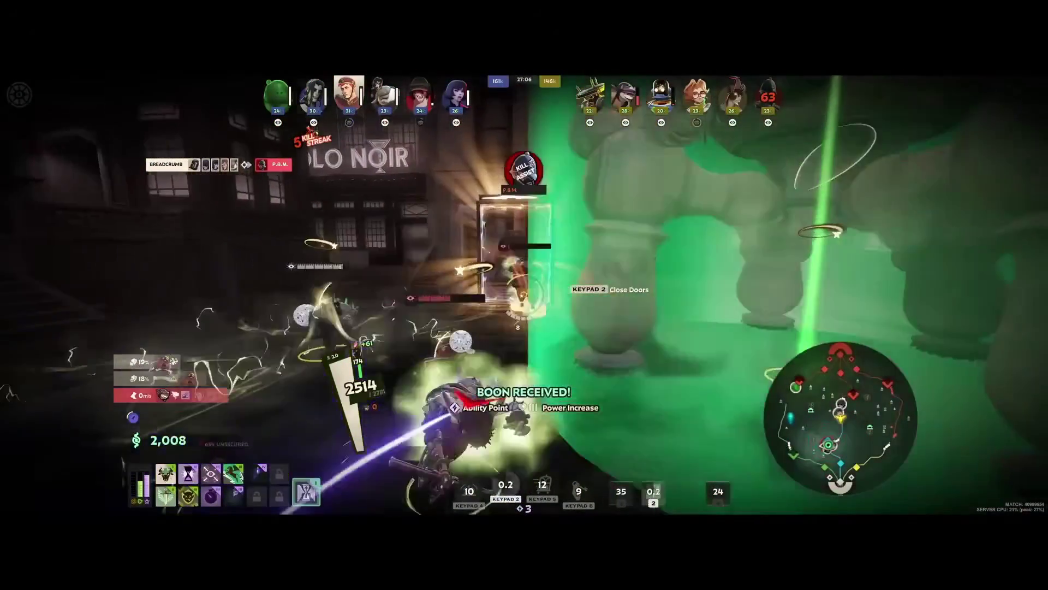
key("w")
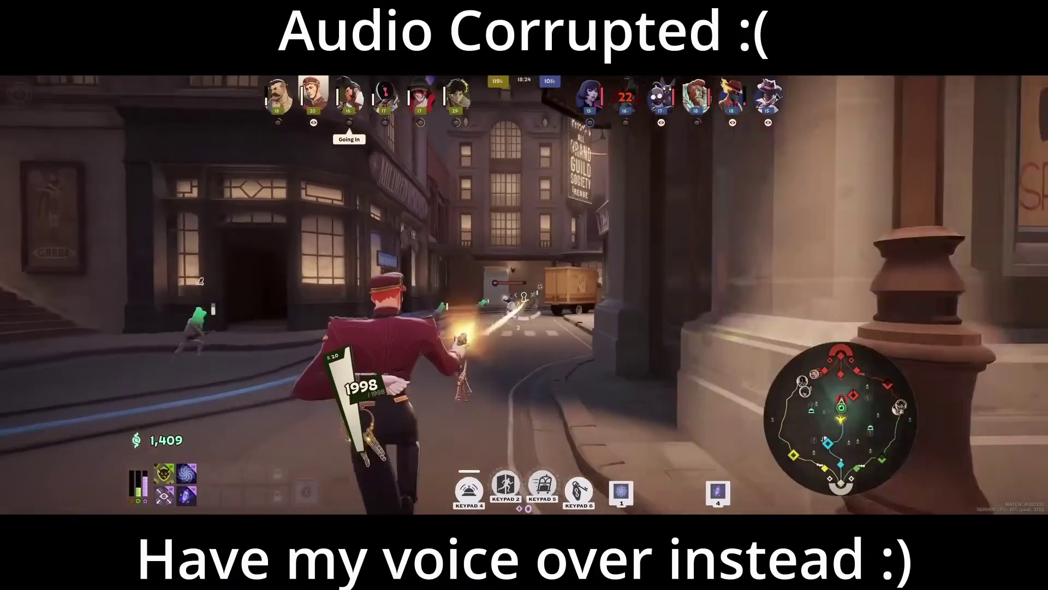
mouse_move(451, 510)
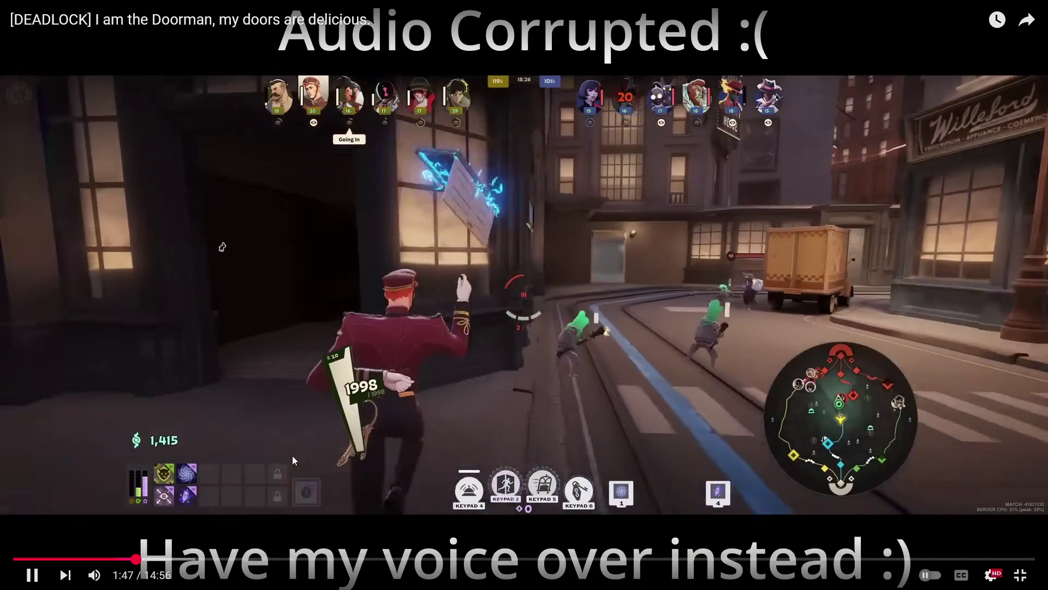
- Pause the Deadlock video, exit full screen, search BEEFUNIVERSE and play its first Short
left_click(621, 386)
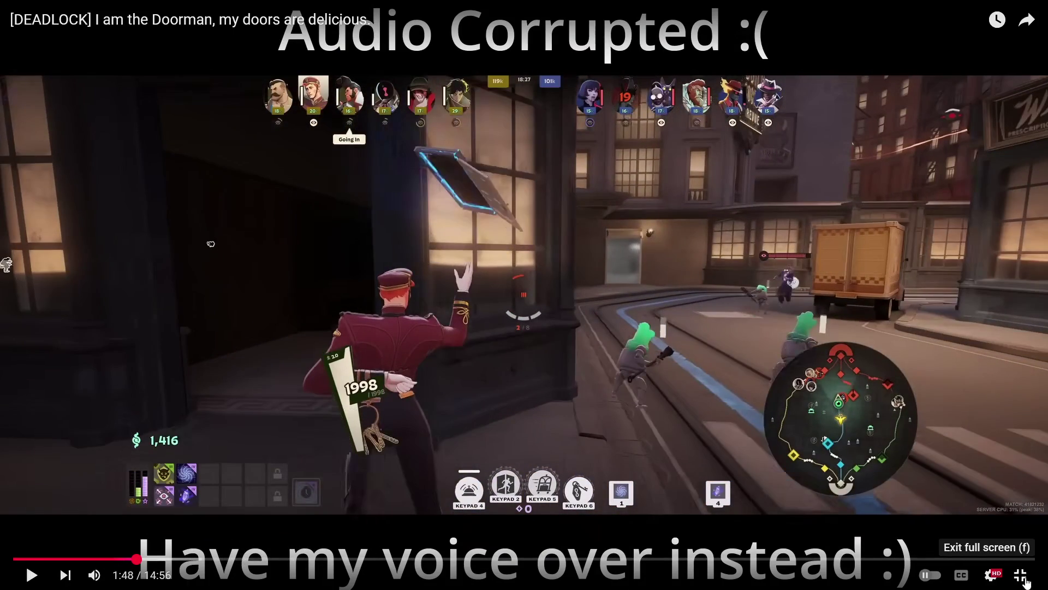
left_click(1026, 582)
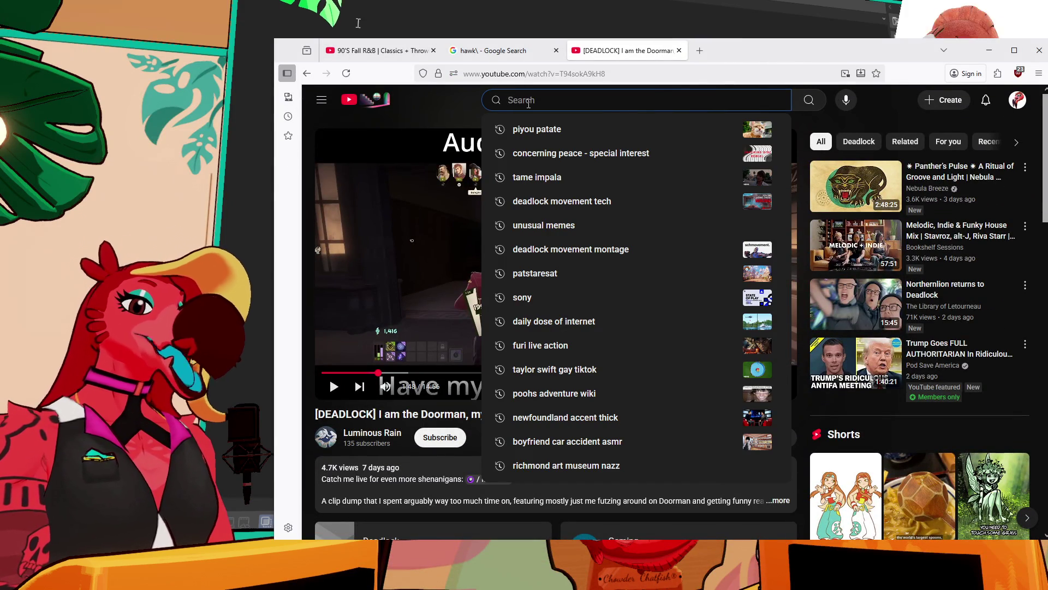
type("BEEFUNIVERSE")
key("Return")
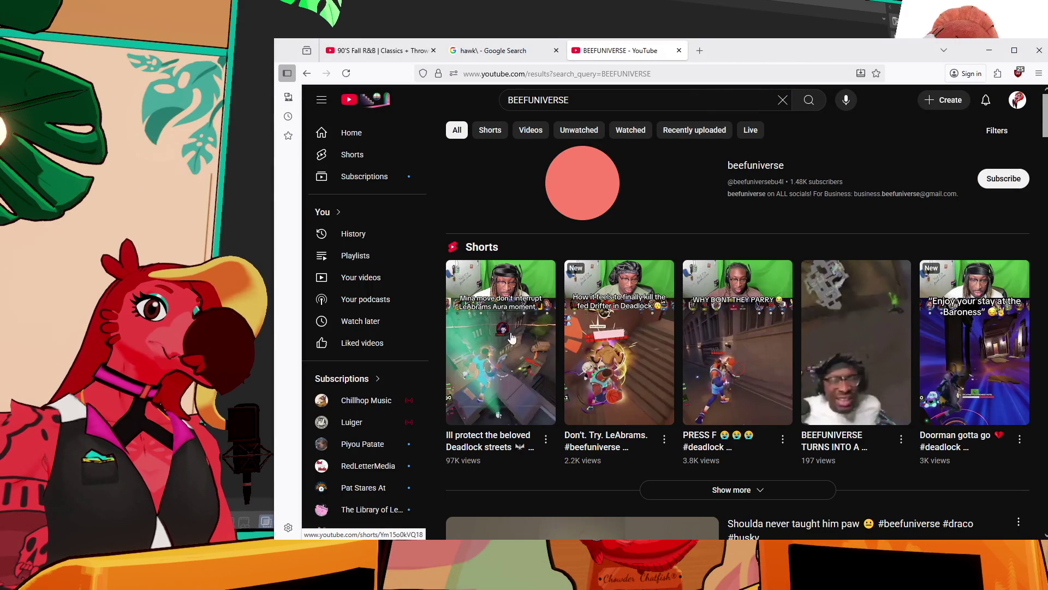
left_click(511, 360)
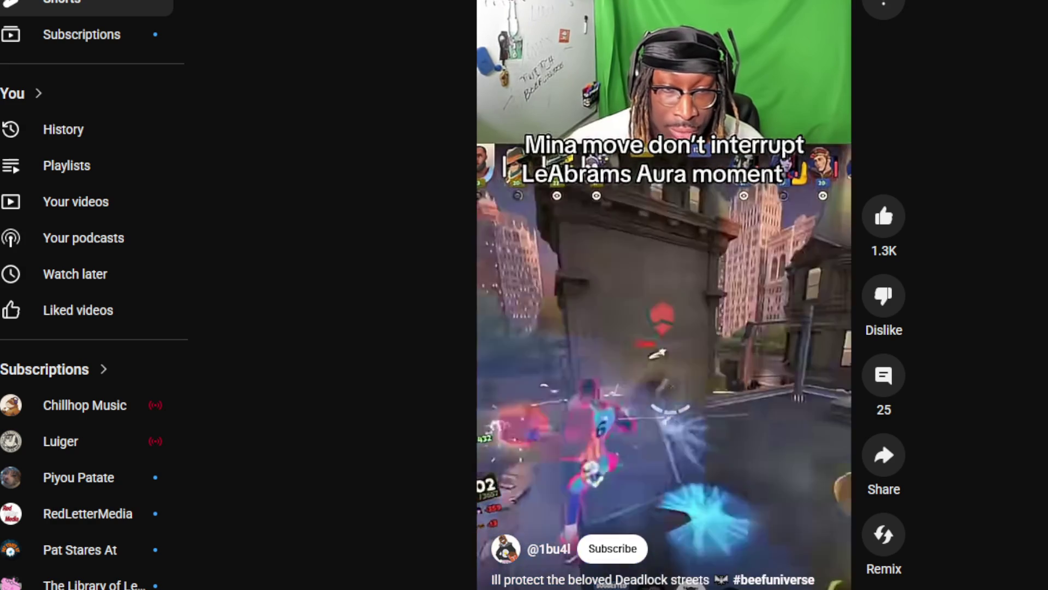
- Advance through the BEEFUNIVERSE Shorts and pause the one captioned 'WHY DONT THEY PARRY'
scroll(663, 295, "down", 1)
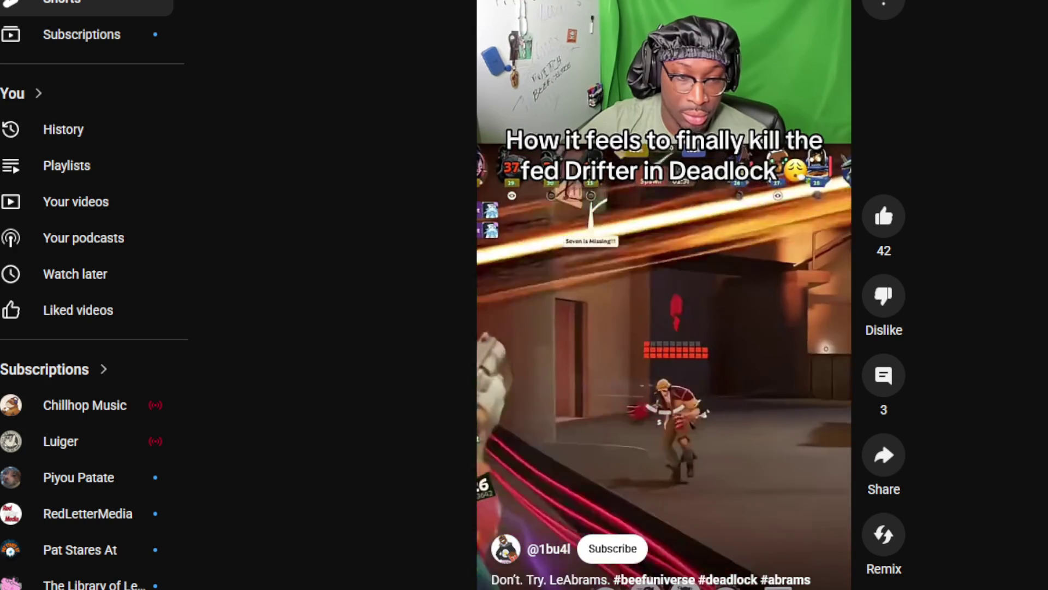
key("Down")
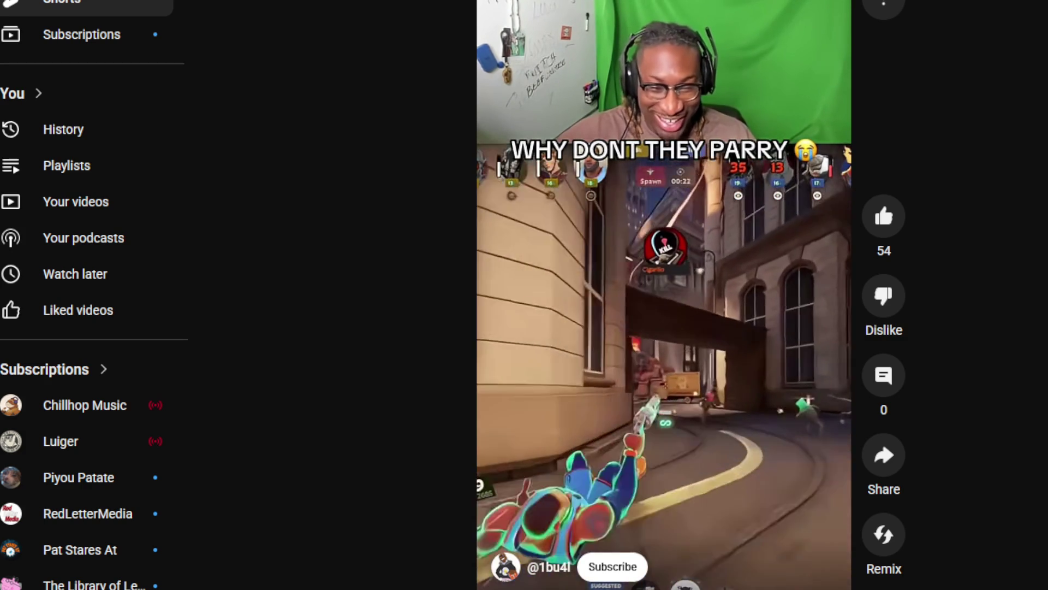
left_click(694, 371)
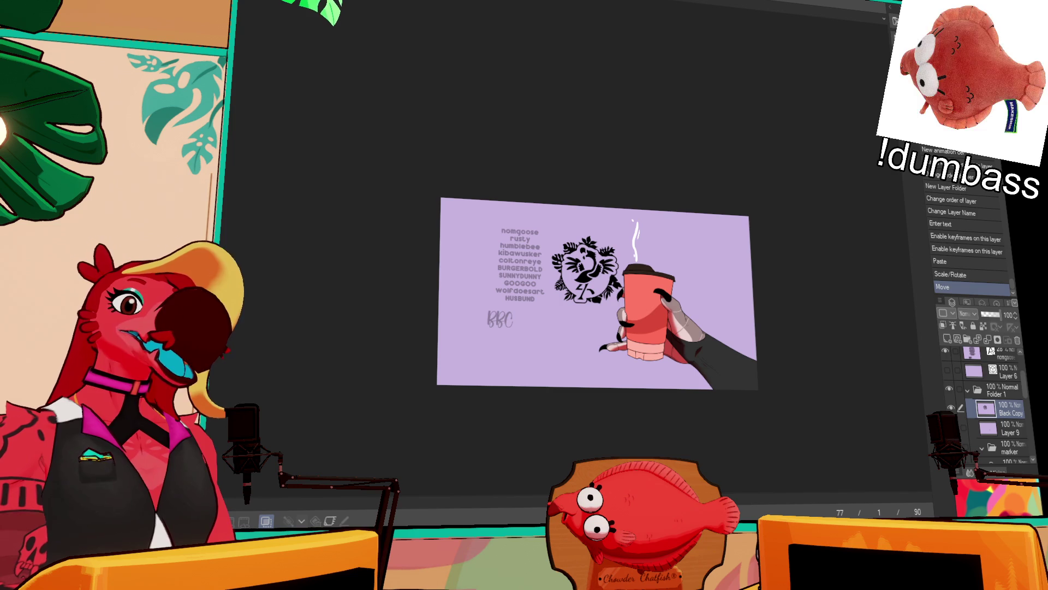
- Zoom the canvas about 2.5× so the lavender coffee-cup illustration fills the window
mouse_move(583, 351)
left_mouse_down()
mouse_move(696, 365)
mouse_move(770, 455)
left_mouse_up()
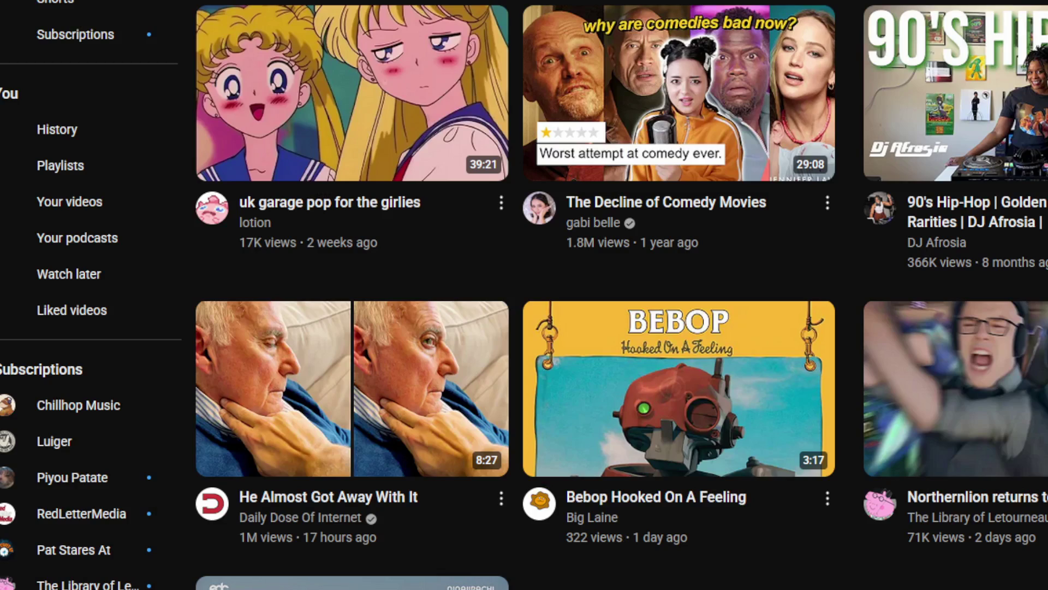
- Browse the 'vyper voice' results for Deadlock voice lines, then search 'VYPER PAIGE' instead
type("/")
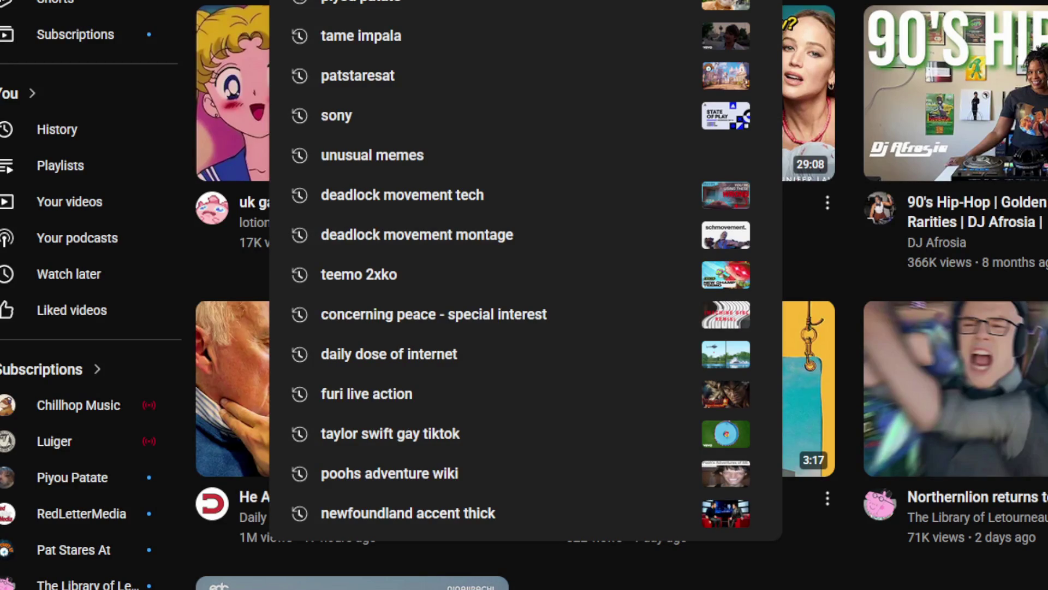
type("vyper")
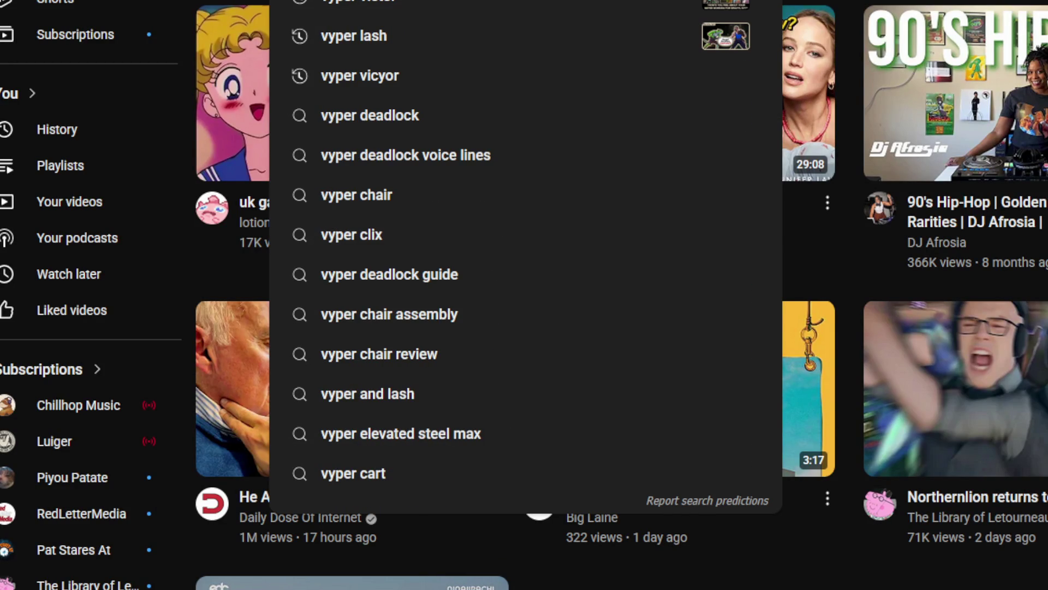
key("Escape")
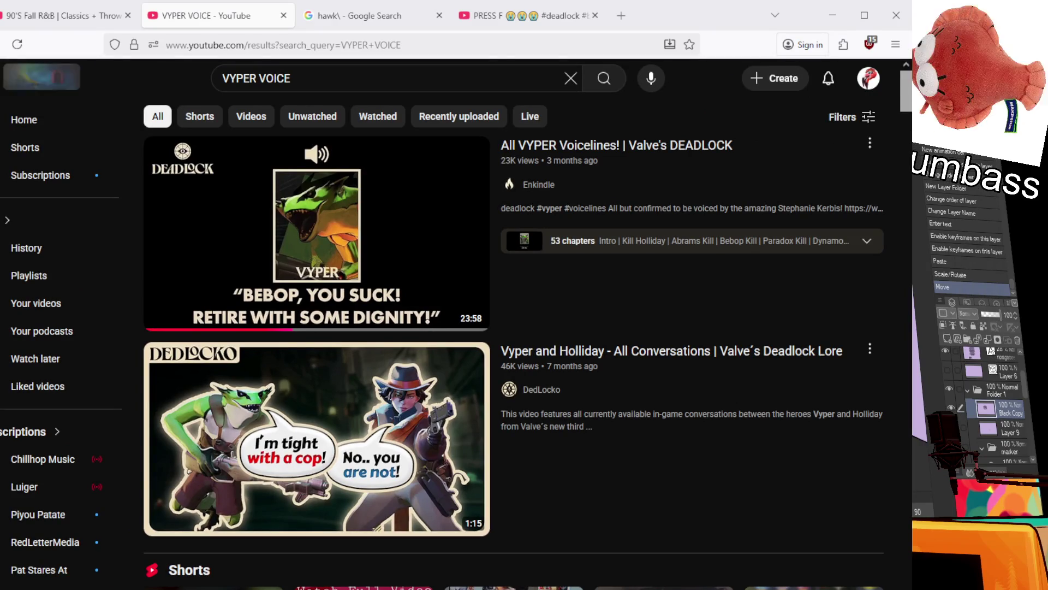
scroll(317, 365, "down", 15)
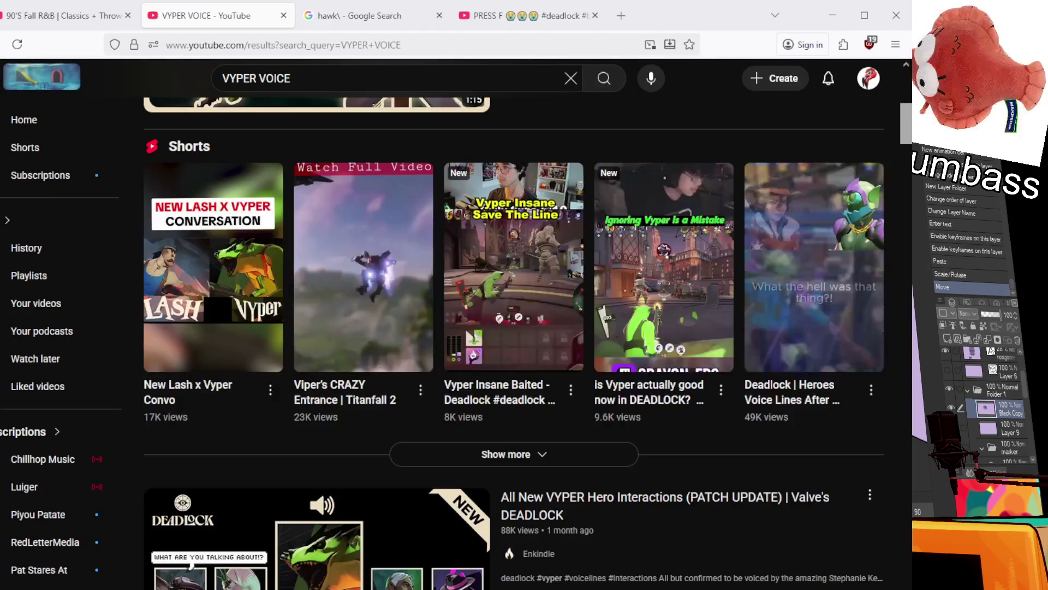
scroll(316, 366, "down", 3)
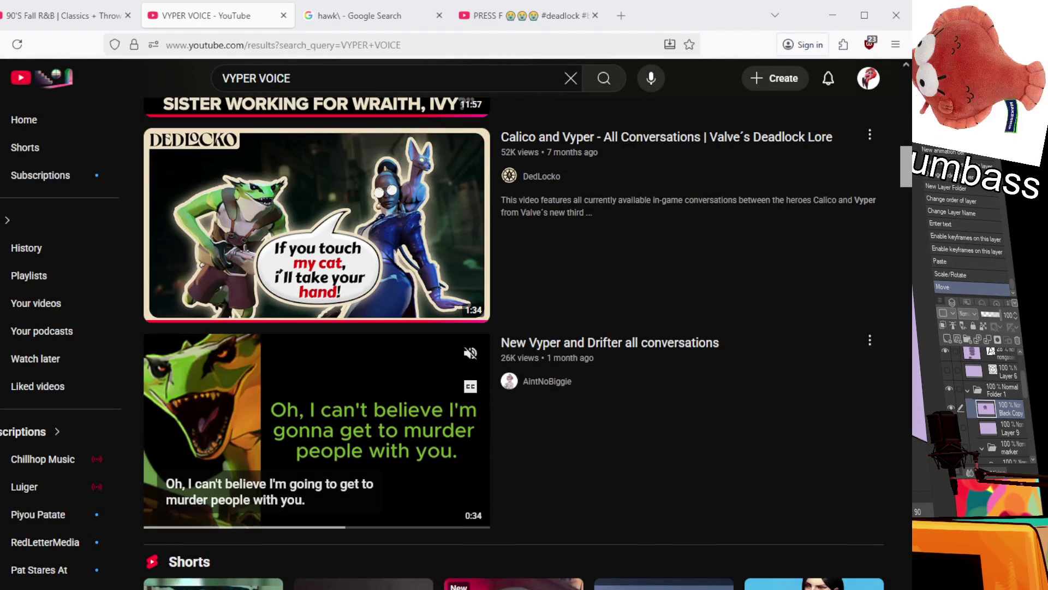
scroll(236, 276, "down", 10)
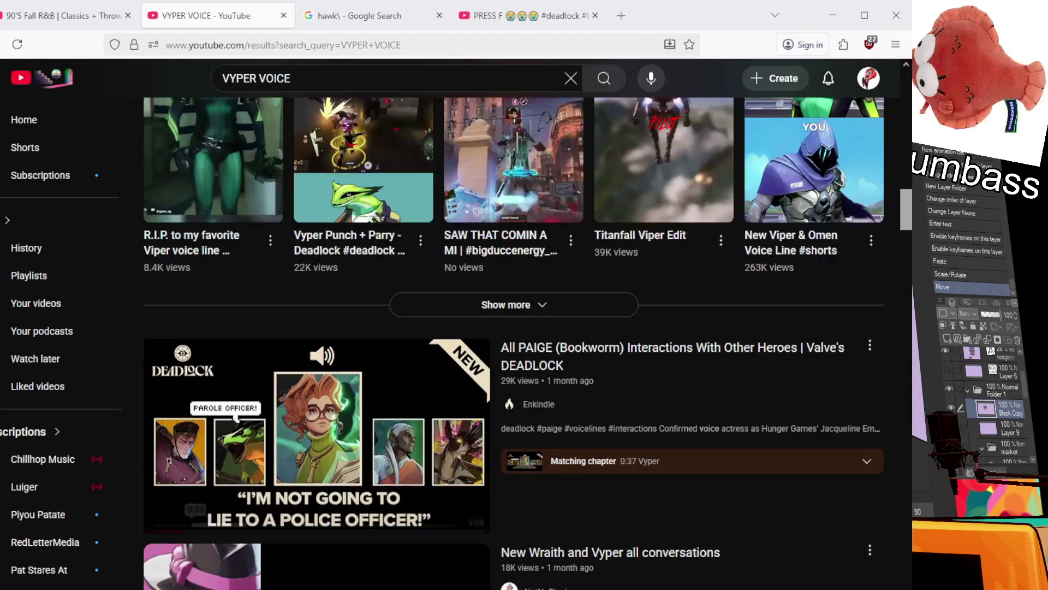
scroll(236, 276, "down", 3)
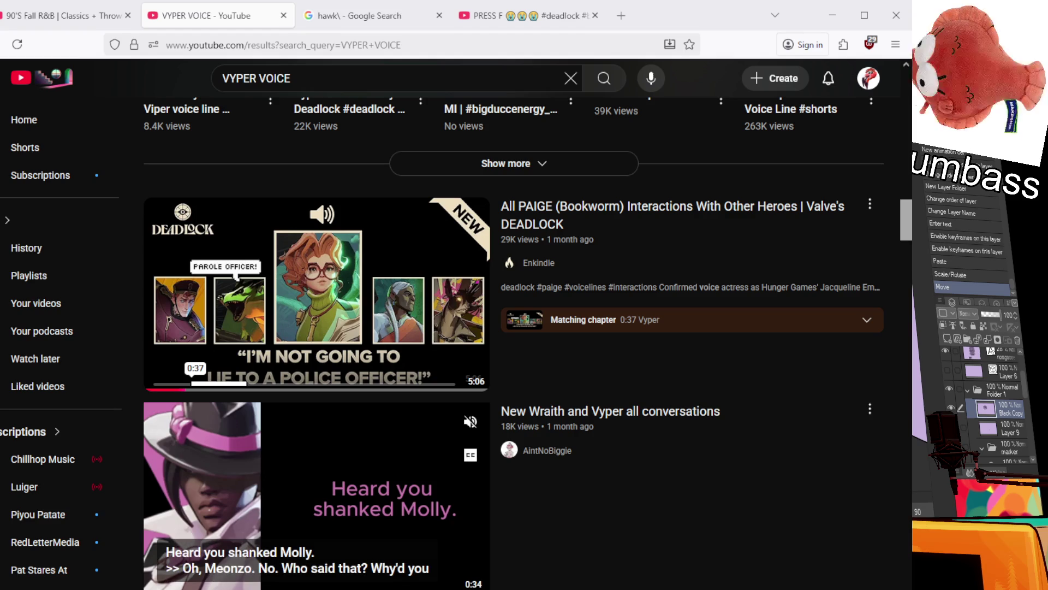
scroll(236, 276, "down", 13)
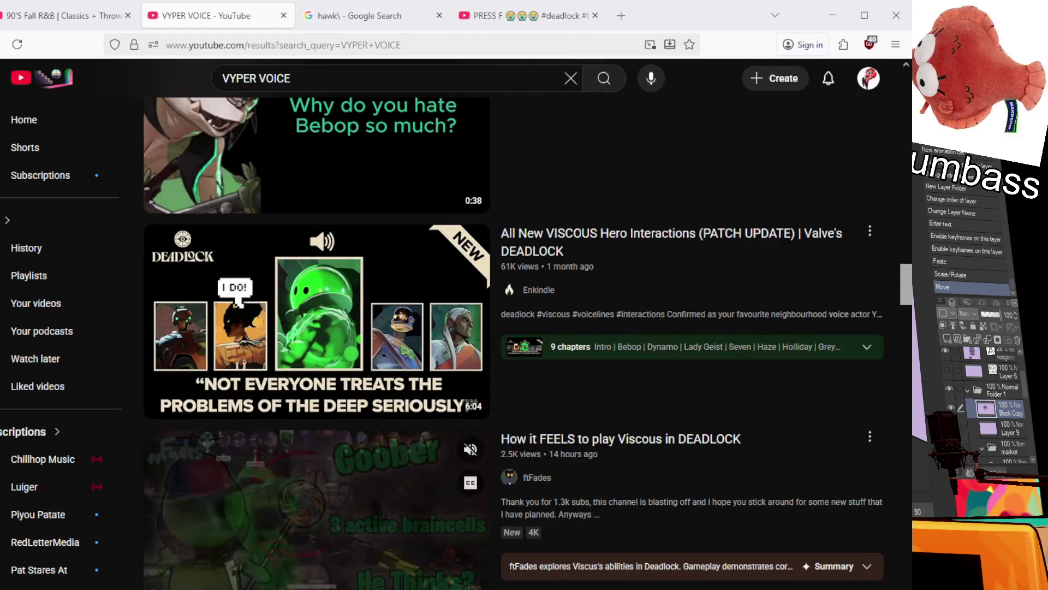
scroll(236, 276, "up", 15)
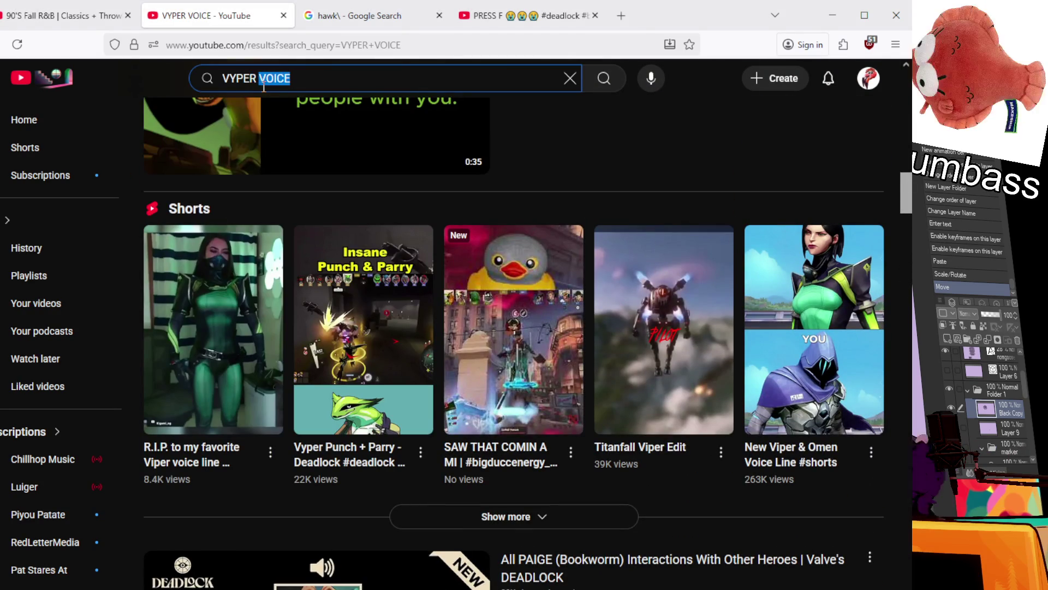
type("PAIGE")
key("Return")
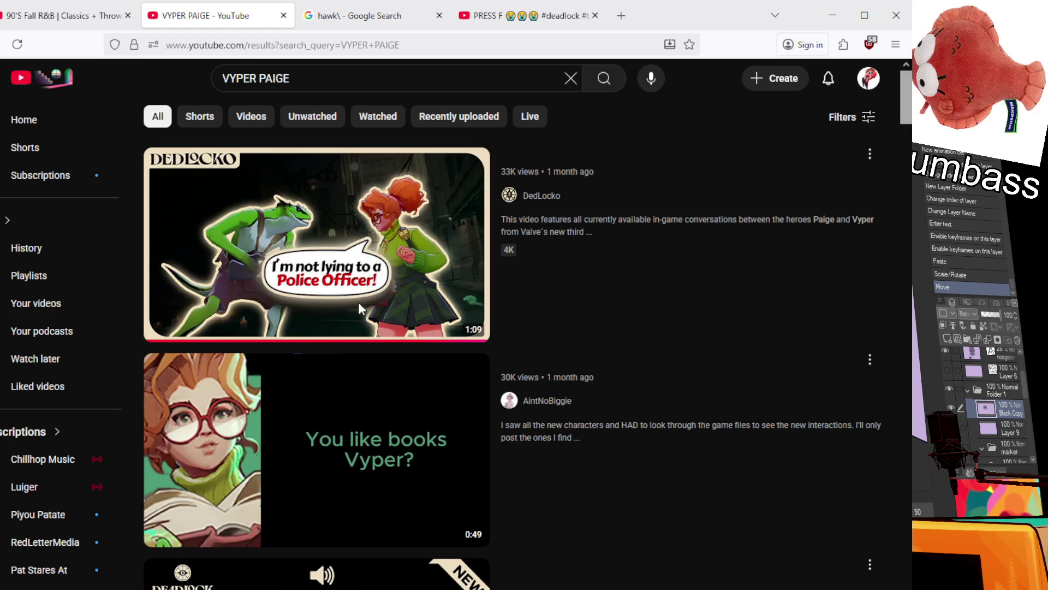
- Watch 'Paige and Vyper - All Conversations' full screen, exiting full screen near 0:54
left_click(321, 300)
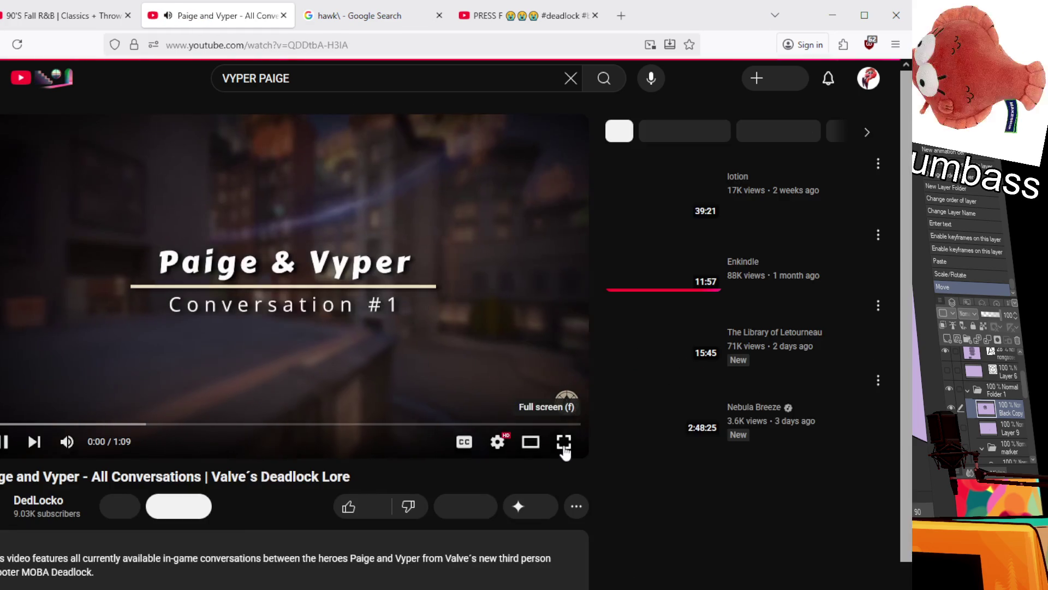
left_click(564, 440)
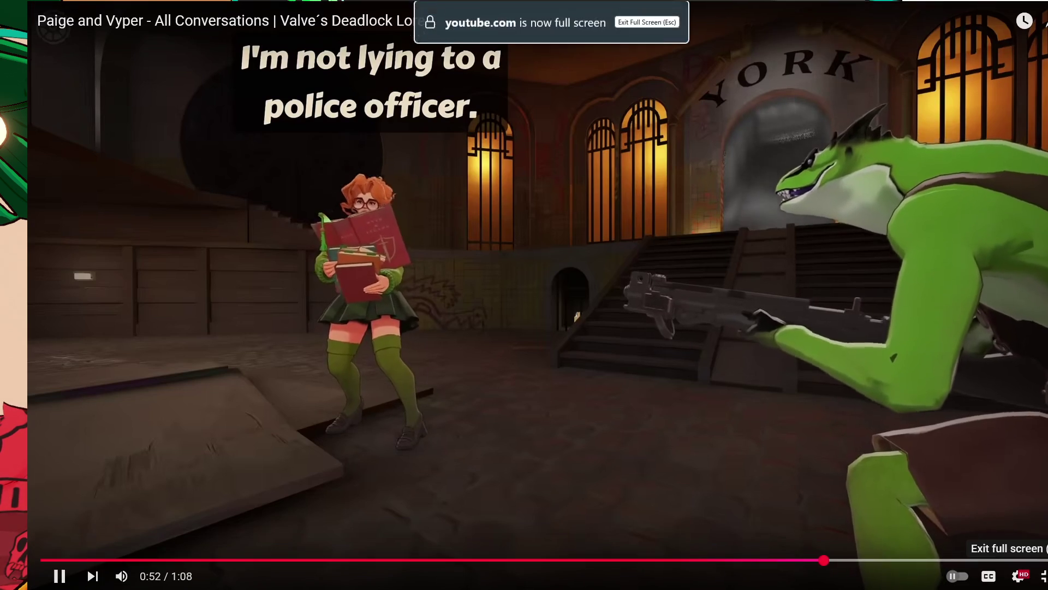
left_click(1043, 576)
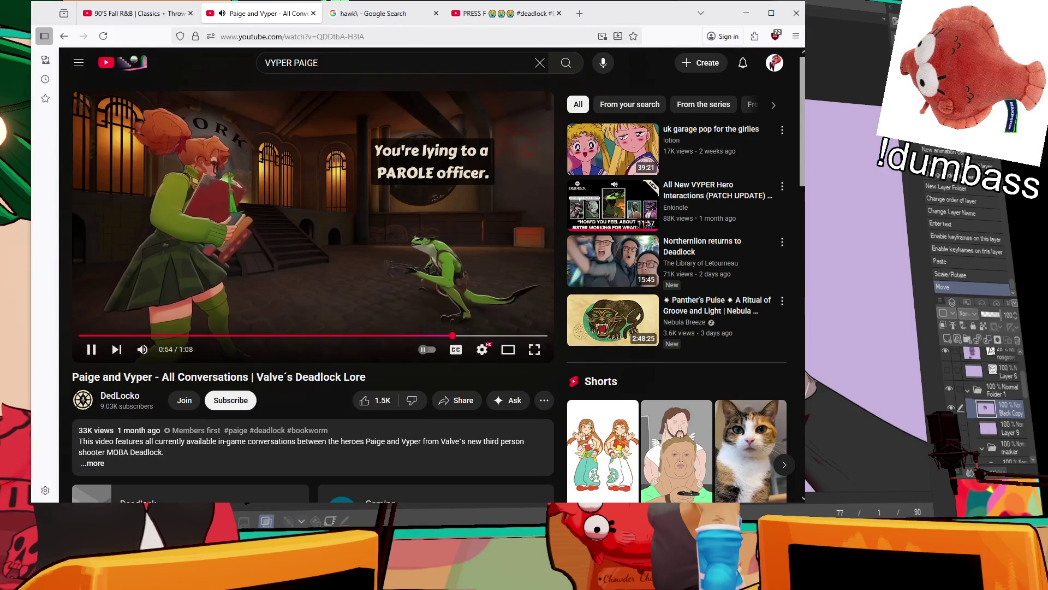
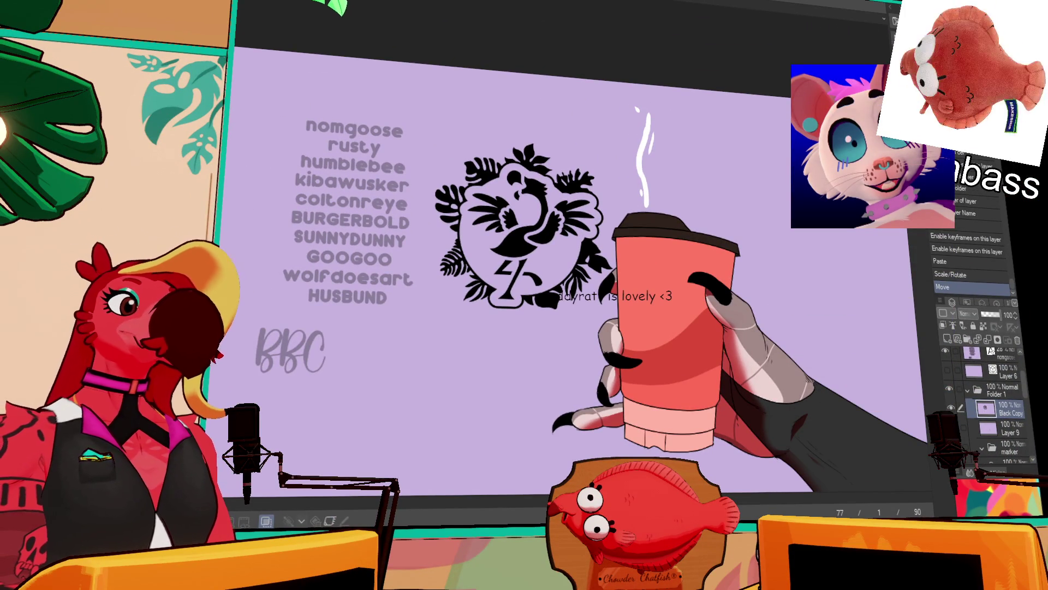
- Shift the flamingo emblem down and left, then add a new vector layer above Layer 9
left_click_drag(696, 327, 652, 360)
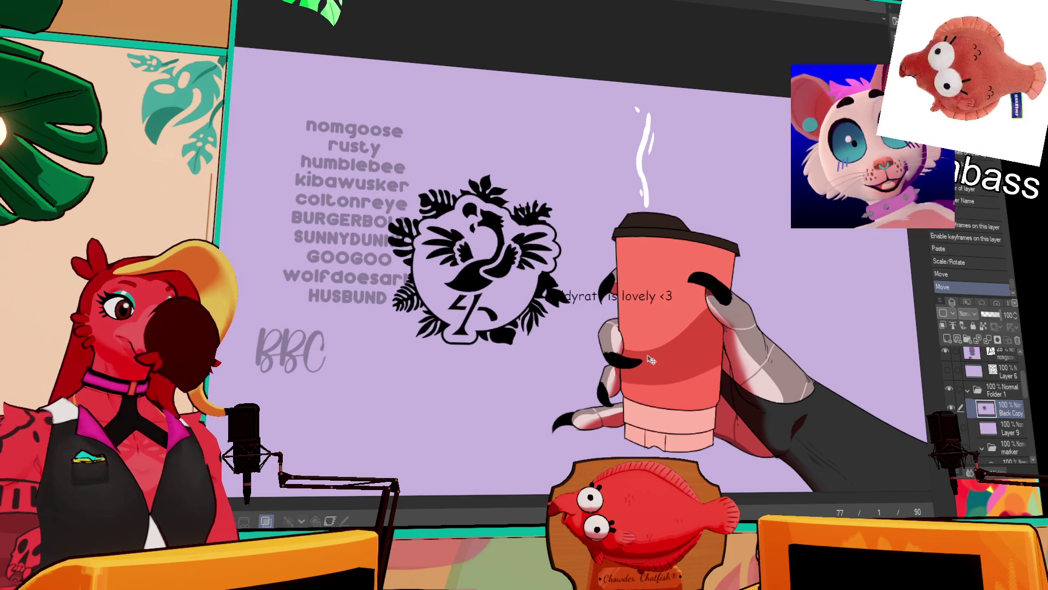
left_click(1008, 428)
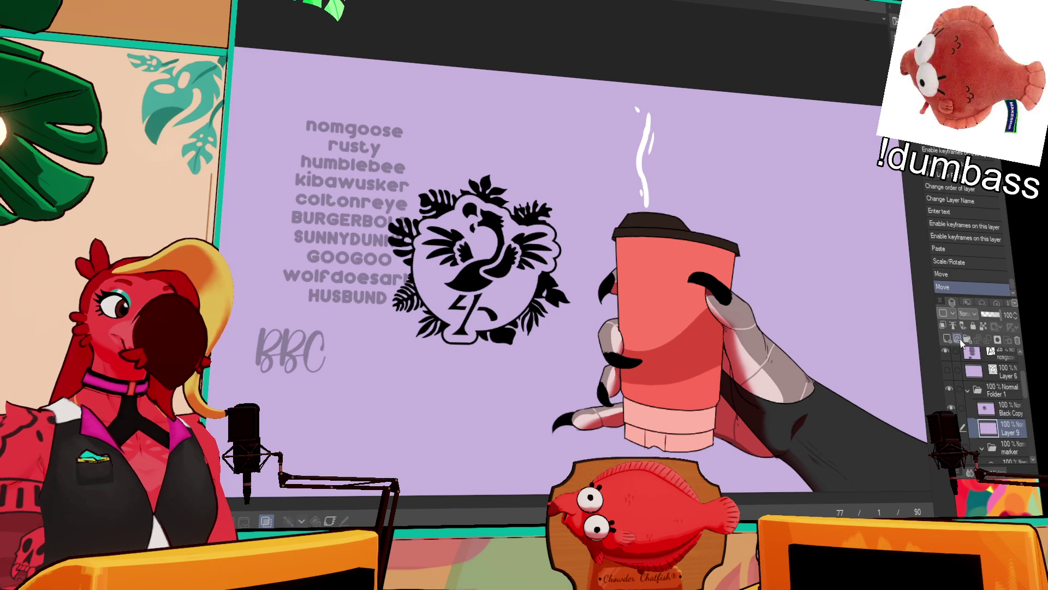
left_click(957, 340)
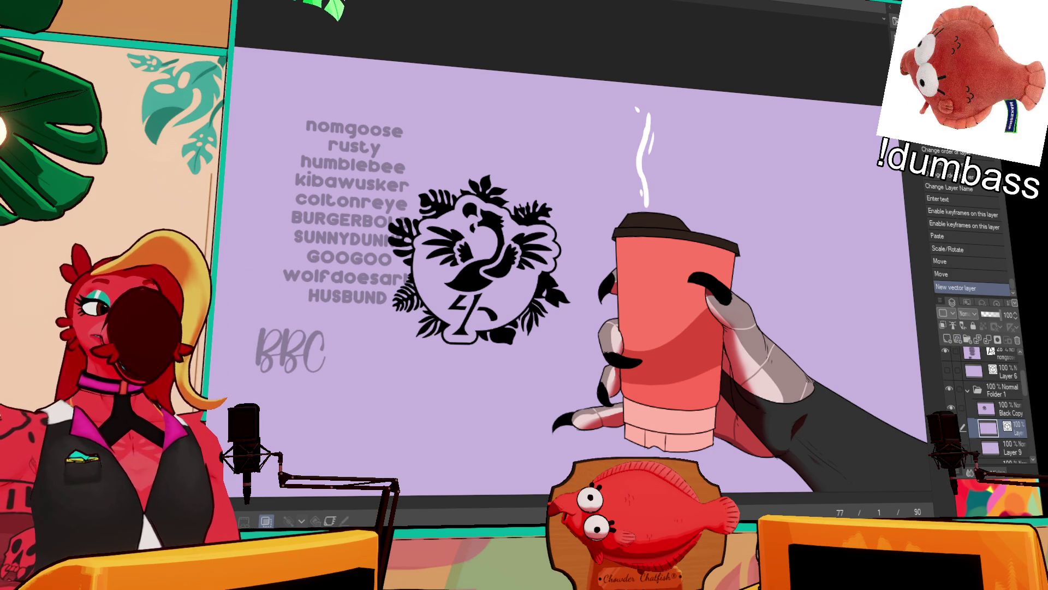
- Draw a test stroke on the cup, undo it, and show the Folder 4 sketch
scroll(519, 481, "up", 1)
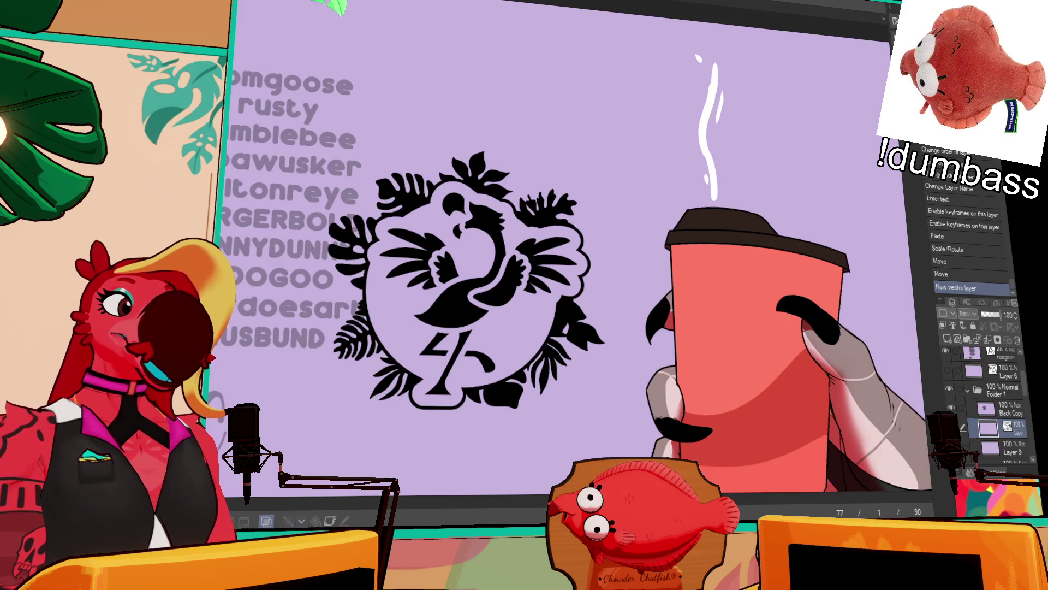
scroll(519, 480, "up", 1)
left_click_drag(665, 207, 803, 204)
key("ctrl+z")
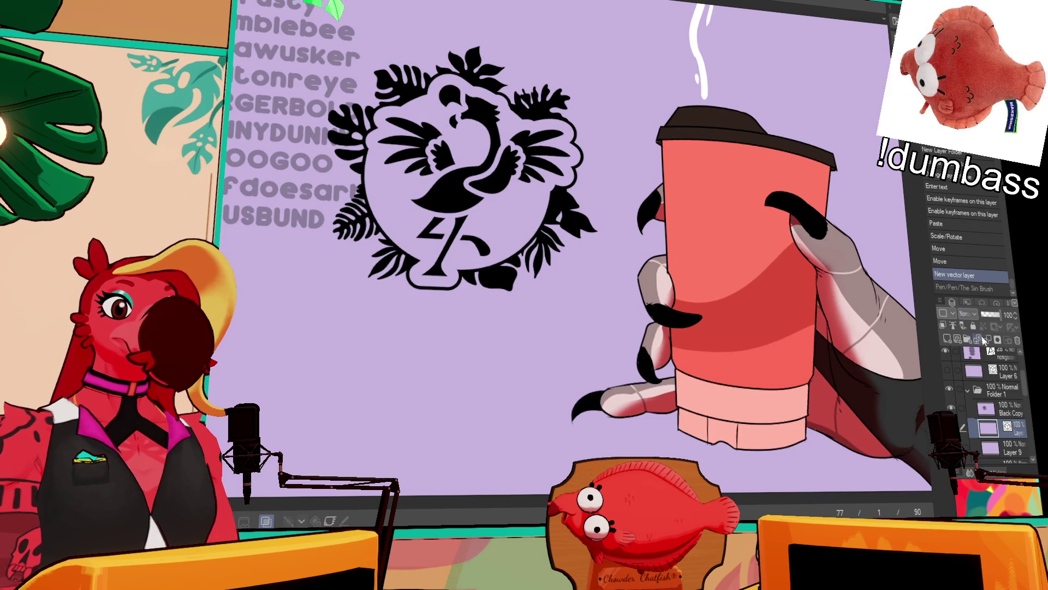
scroll(1025, 386, "down", 1)
scroll(1025, 386, "up", 2)
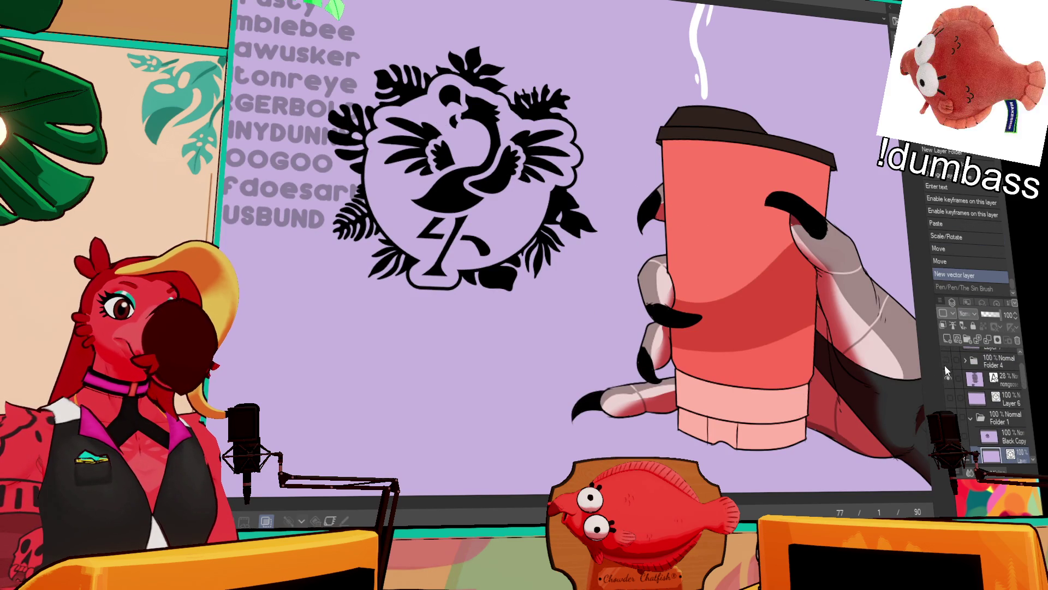
scroll(956, 383, "up", 2)
left_click(950, 393)
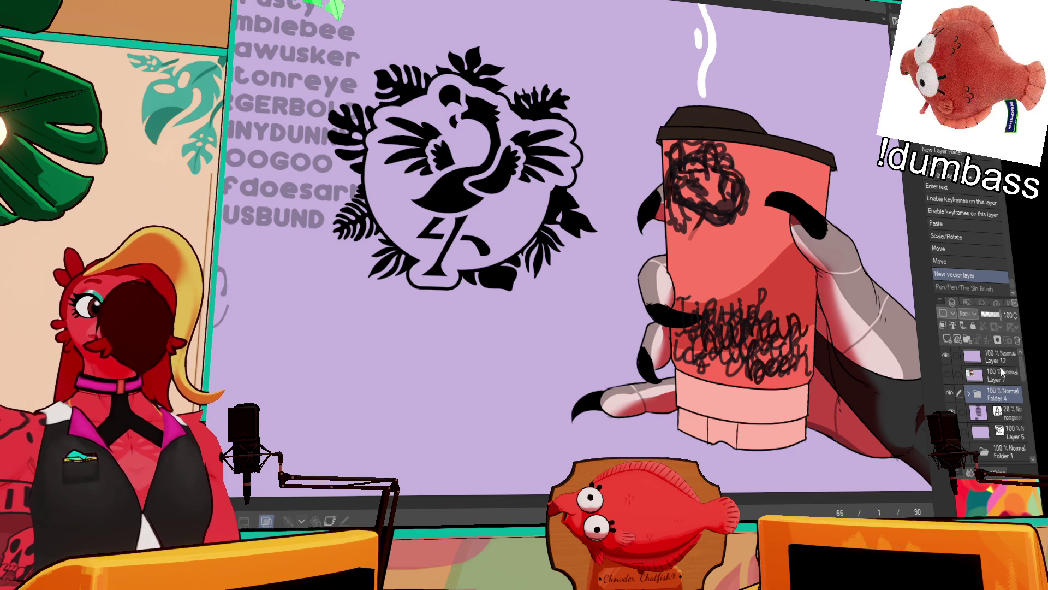
- On the new layer under Black Copy, draw a straight line across the cup for the sleeve's top edge
scroll(997, 388, "down", 3)
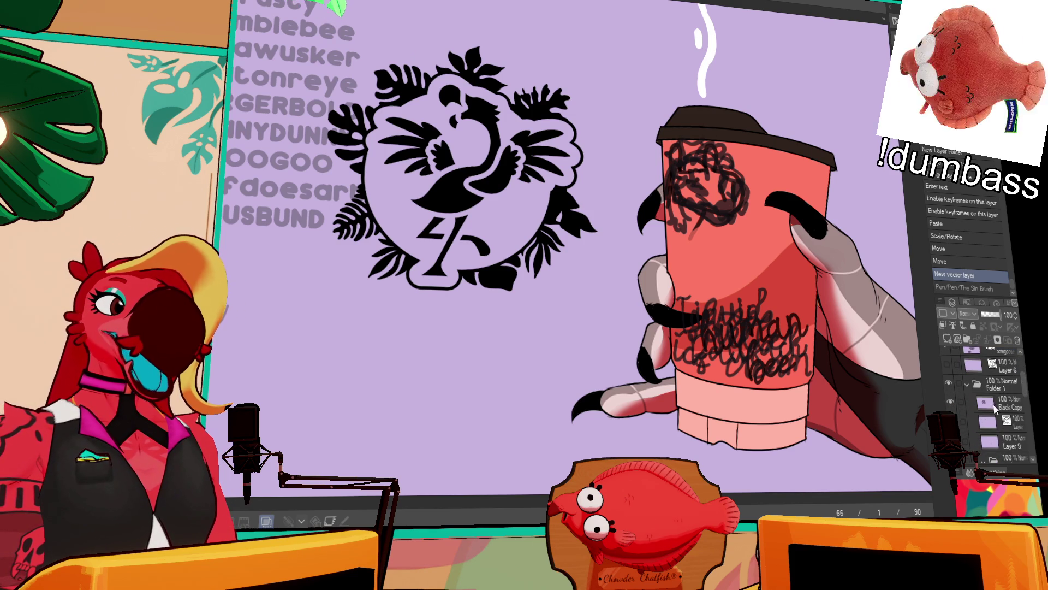
left_click(1016, 420)
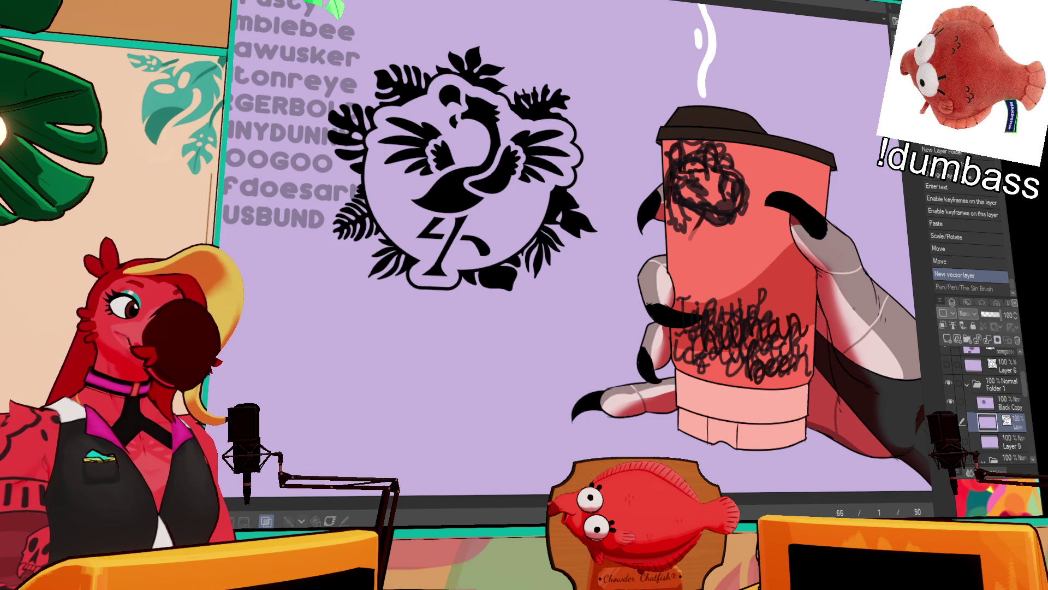
key("ctrl+z")
left_click_drag(664, 222, 834, 243)
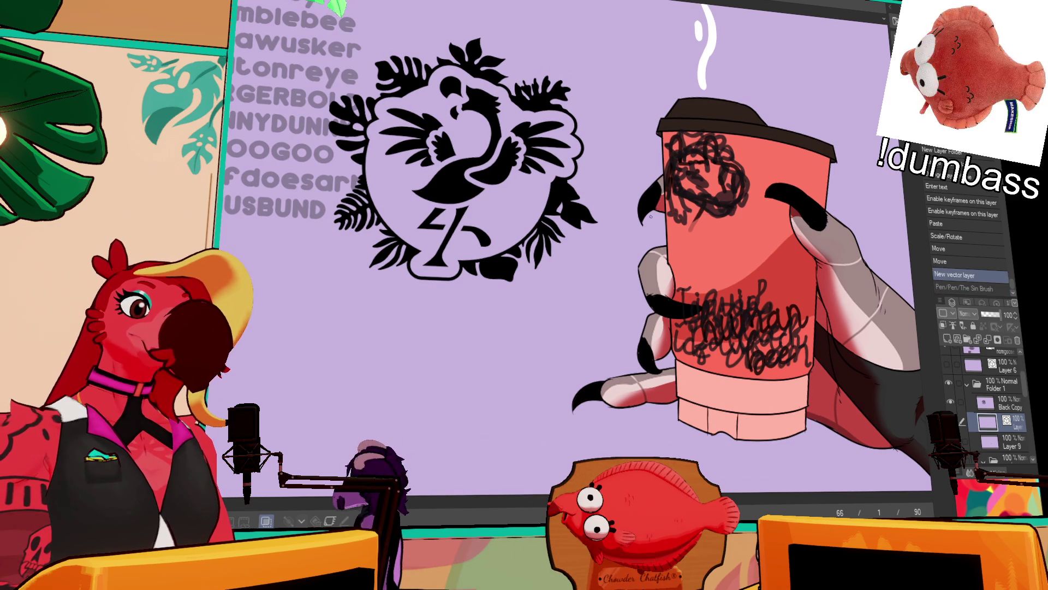
- Erase the line's overhanging ends and tidy its end at the cup's right edge
mouse_move(672, 218)
left_mouse_down()
mouse_move(655, 226)
mouse_move(662, 217)
mouse_move(665, 255)
left_mouse_up()
left_click_drag(831, 277, 815, 266)
mouse_move(786, 214)
left_mouse_down()
mouse_move(822, 235)
mouse_move(803, 227)
mouse_move(804, 306)
left_mouse_up()
- Compare the cup's right-edge stroke with and without it, keeping it in the end
key("ctrl+z")
key("ctrl+z")
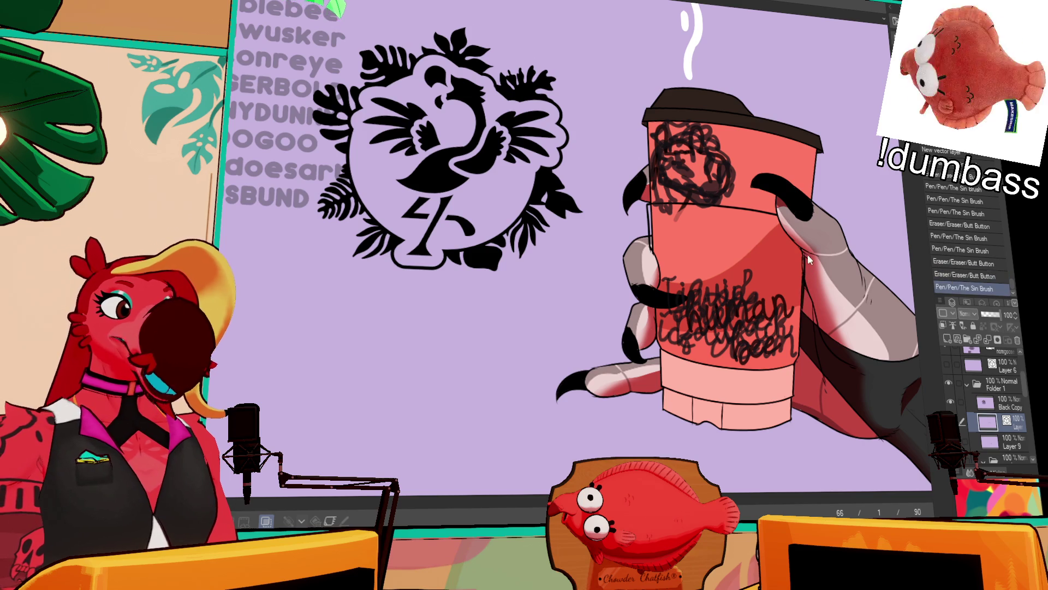
key("ctrl+y")
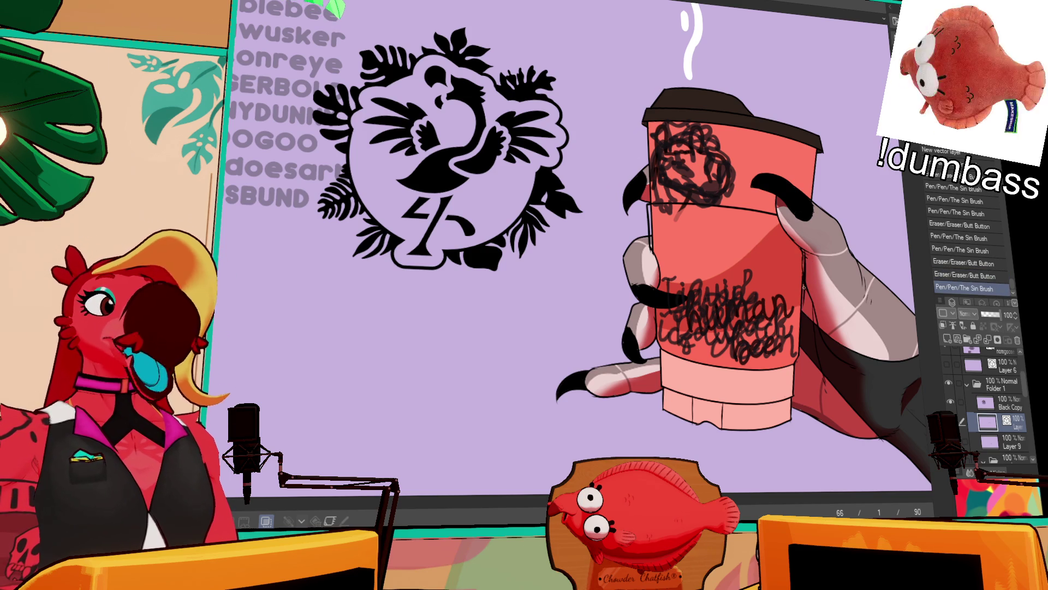
key("ctrl+z")
key("ctrl+y")
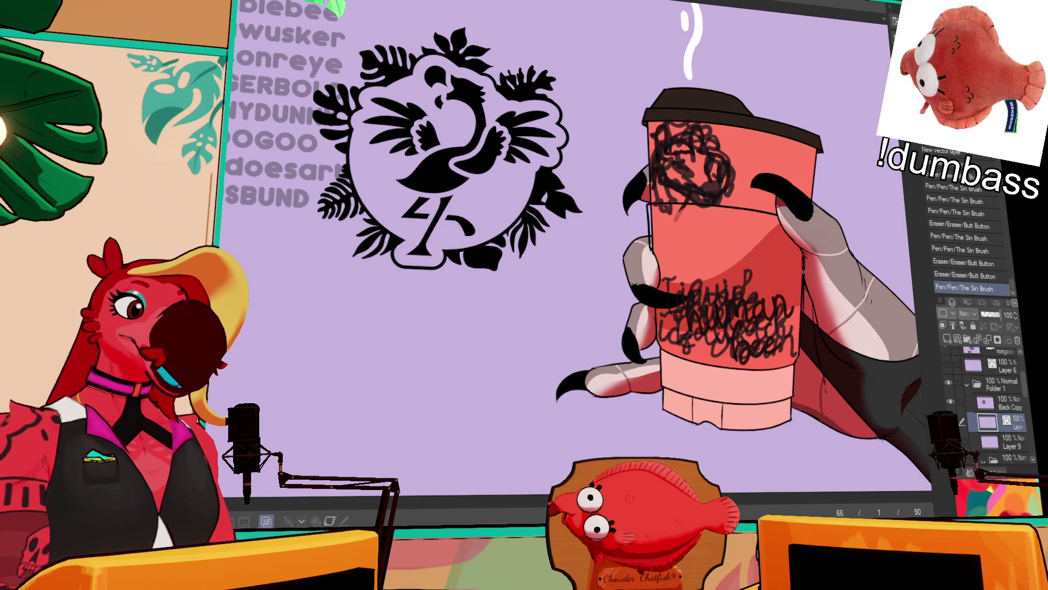
key("ctrl+z")
key("ctrl+y")
- Draw the sleeve's lower edge line across the cup, redrawing it until even
left_click_drag(662, 294, 801, 298)
key("ctrl+z")
key("ctrl+y")
key("ctrl+z")
key("ctrl+y")
key("ctrl+z")
left_click_drag(655, 280, 819, 302)
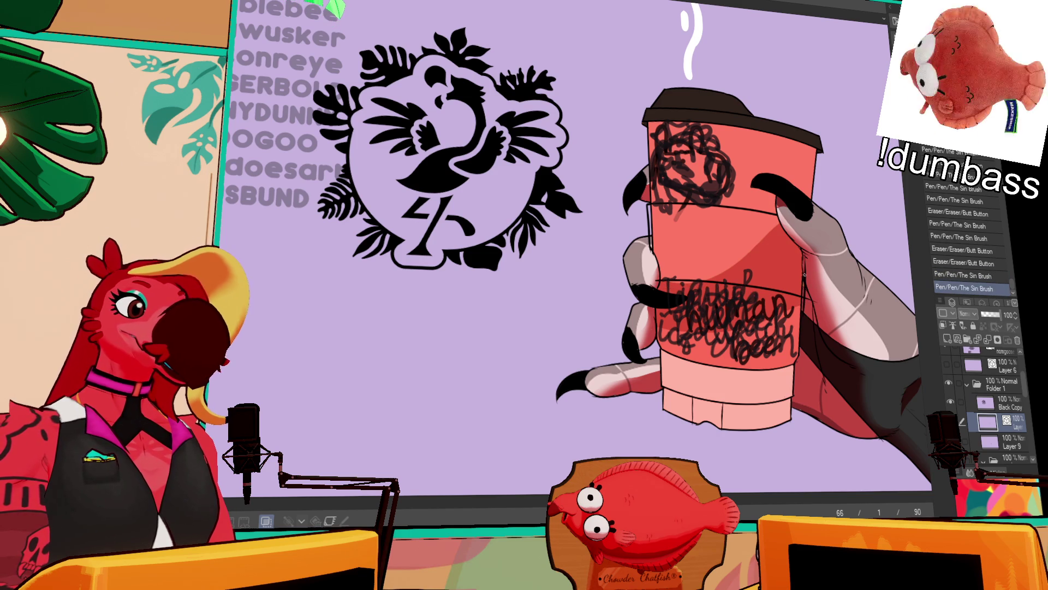
- Erase stray line ends at the cup's edges and reshape the vector line
mouse_move(657, 277)
left_mouse_down()
mouse_move(661, 267)
mouse_move(658, 289)
left_mouse_up()
left_click_drag(807, 303, 805, 255)
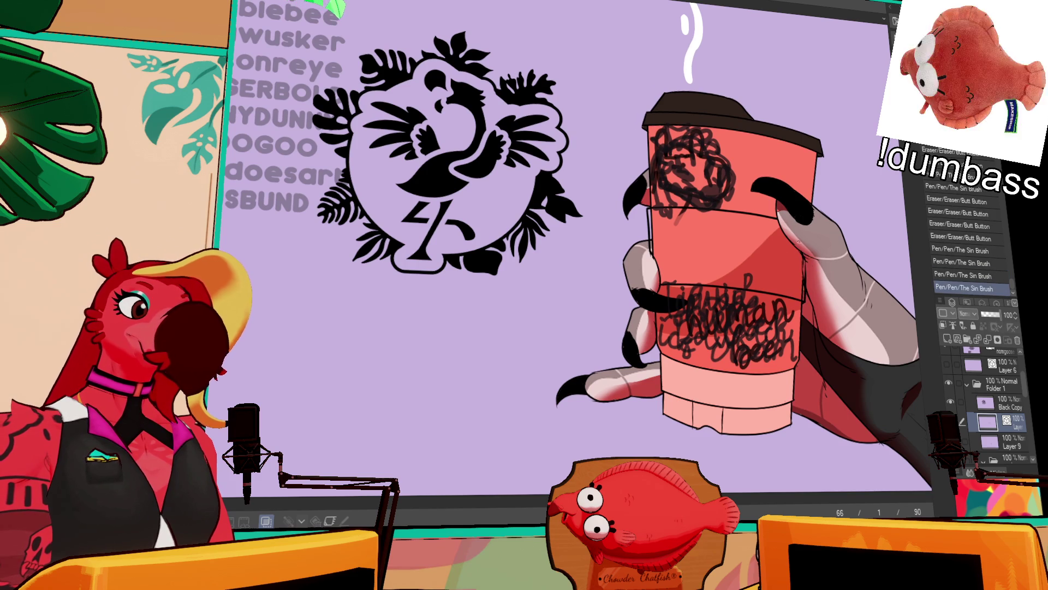
mouse_move(647, 255)
left_mouse_down()
mouse_move(655, 273)
mouse_move(717, 256)
left_mouse_up()
key("ctrl+z")
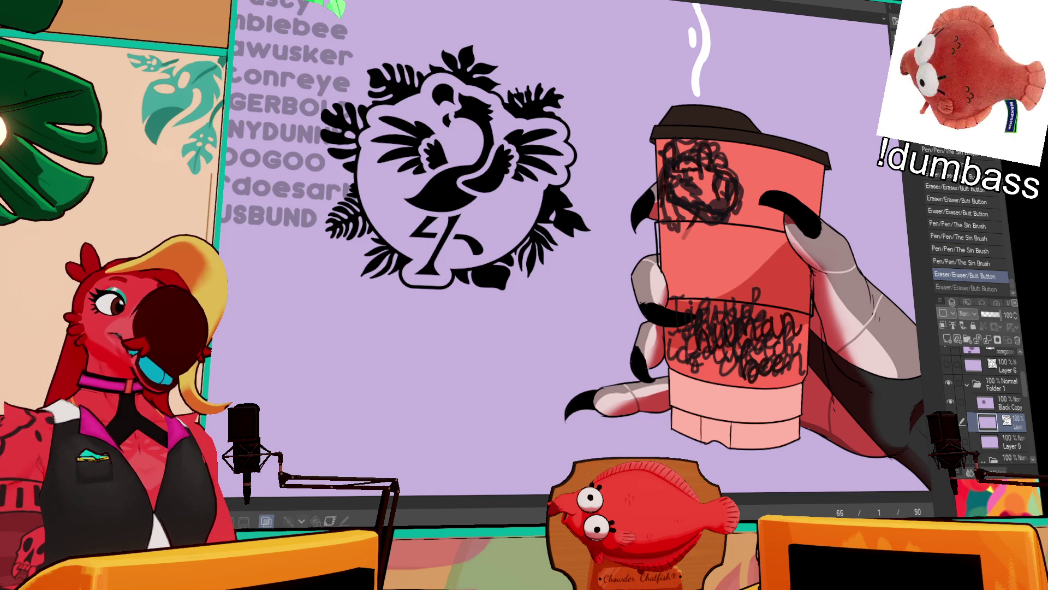
left_click_drag(744, 303, 740, 283)
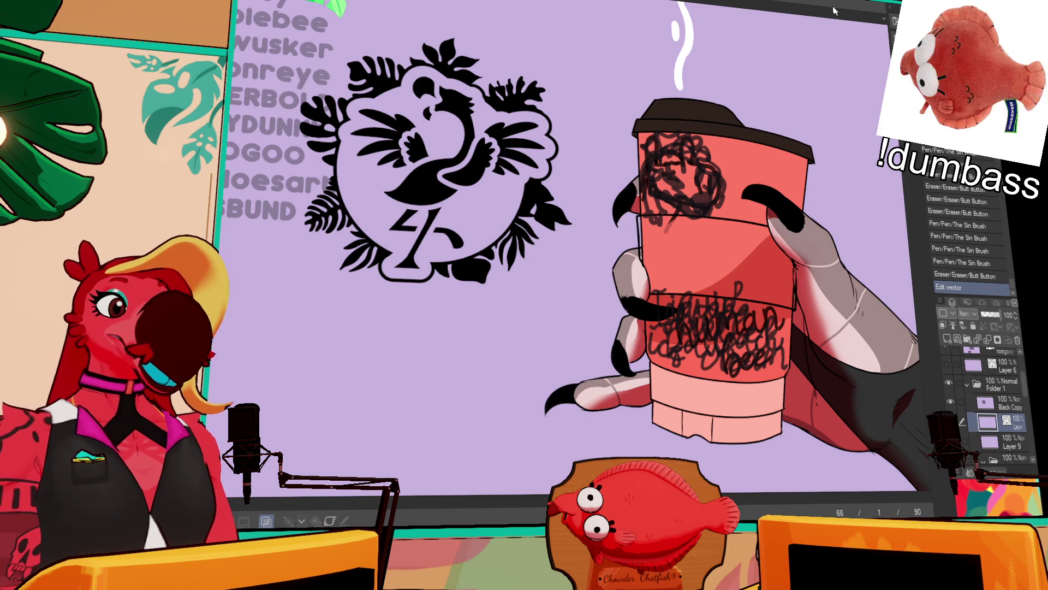
- Delete the stray vector stroke and erase a mark on the cup's left edge
key("ctrl+z")
key("ctrl+y")
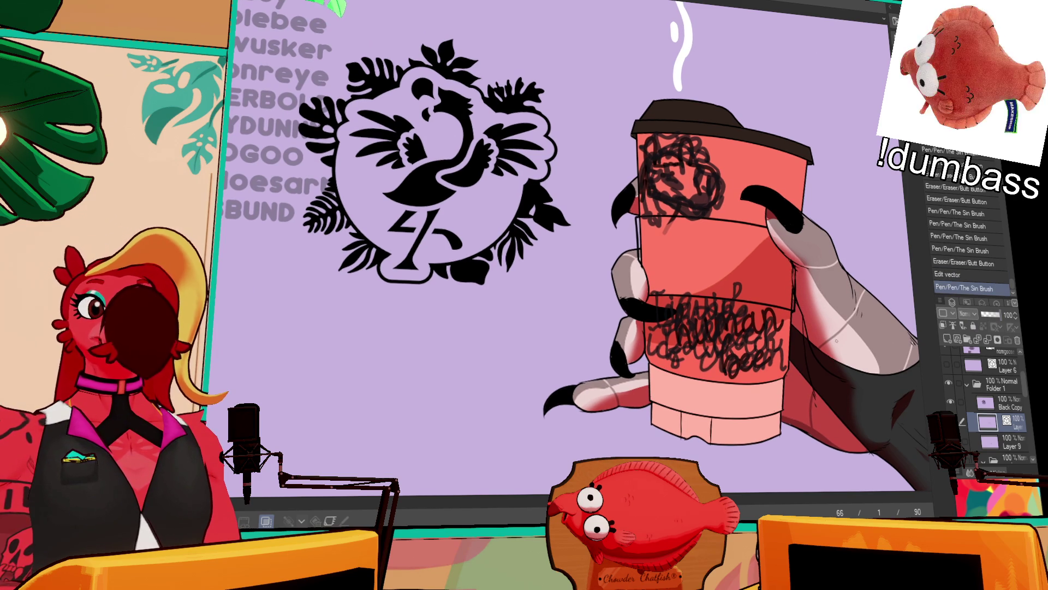
left_click(959, 276)
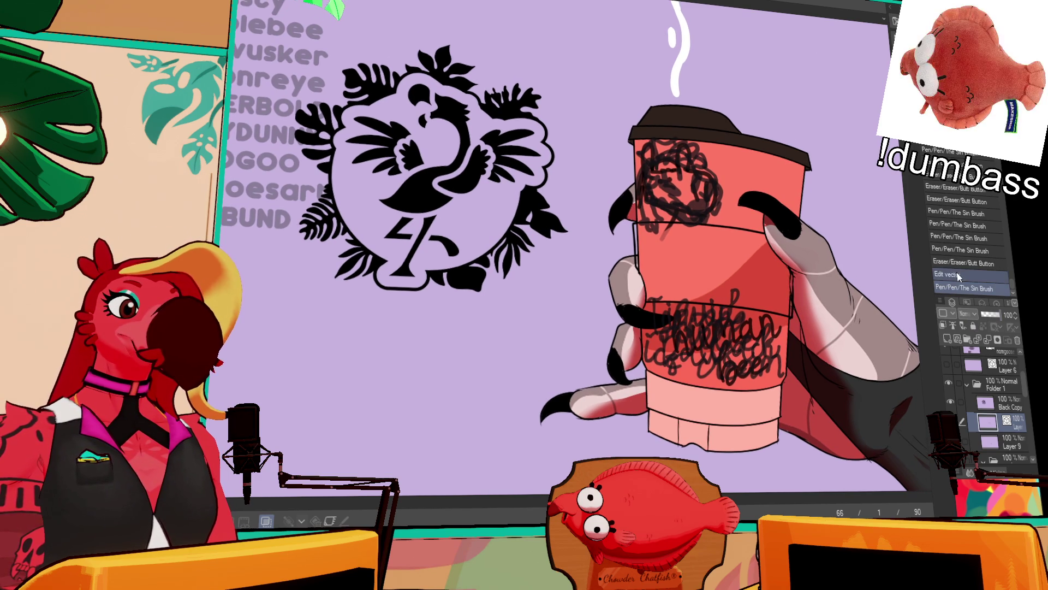
left_click(961, 288)
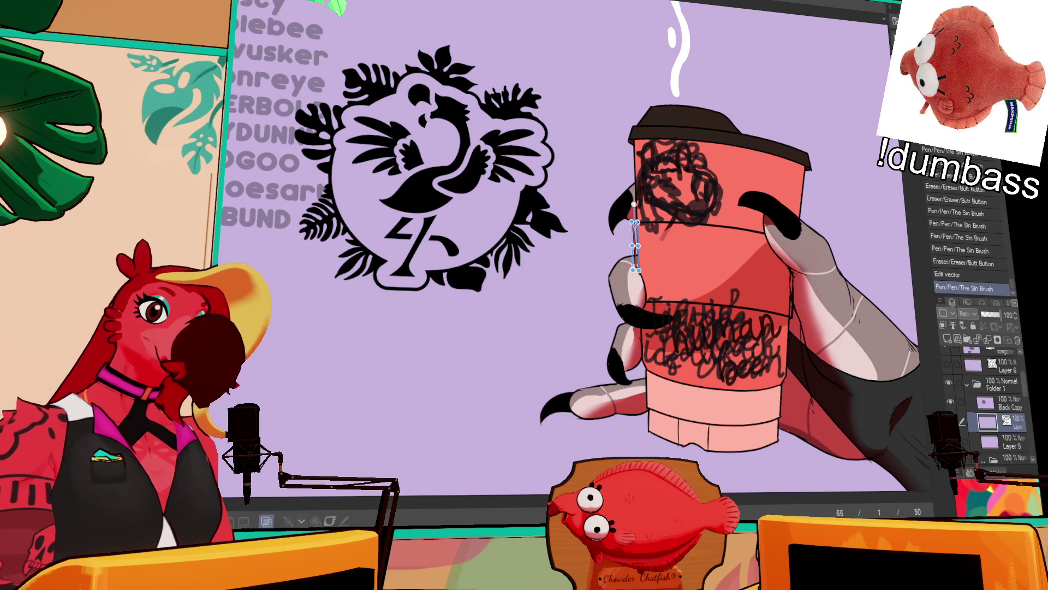
key("Delete")
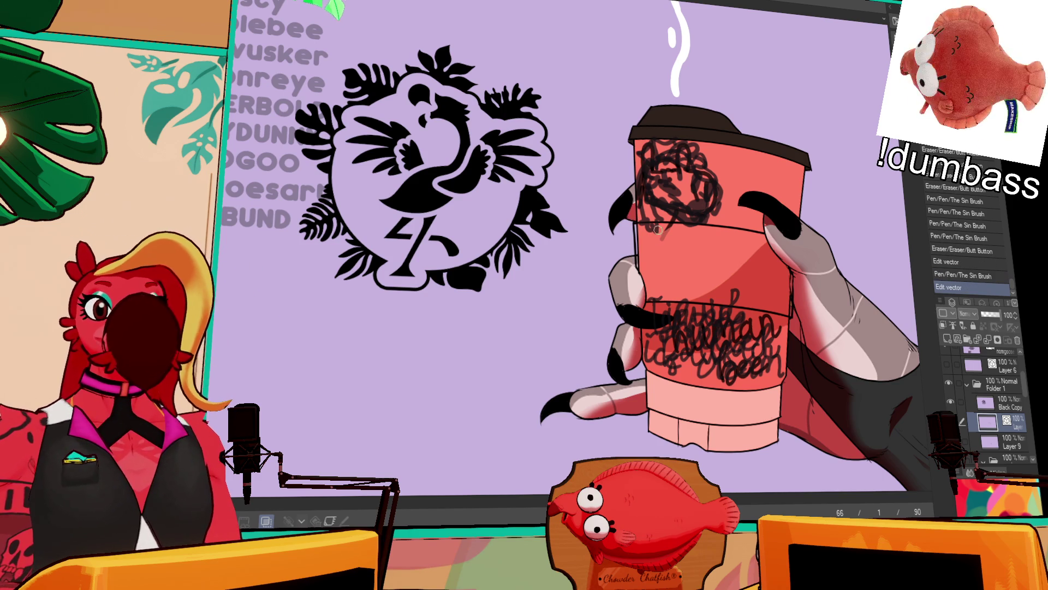
left_click_drag(637, 216, 636, 230)
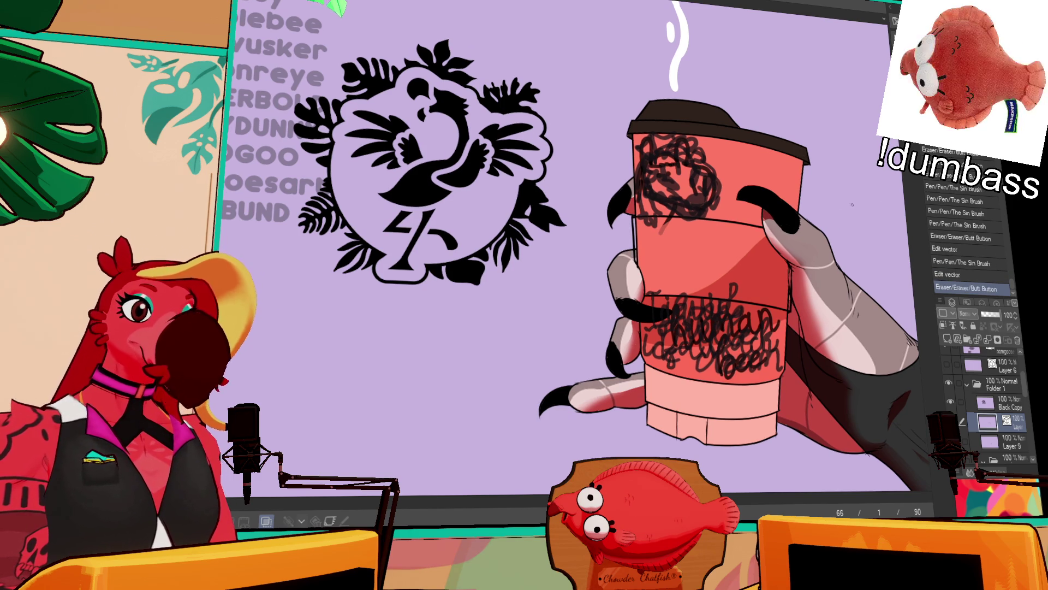
- Add a new raster layer, then move Black Copy and the layers below into a new Folder 2
left_click(997, 439)
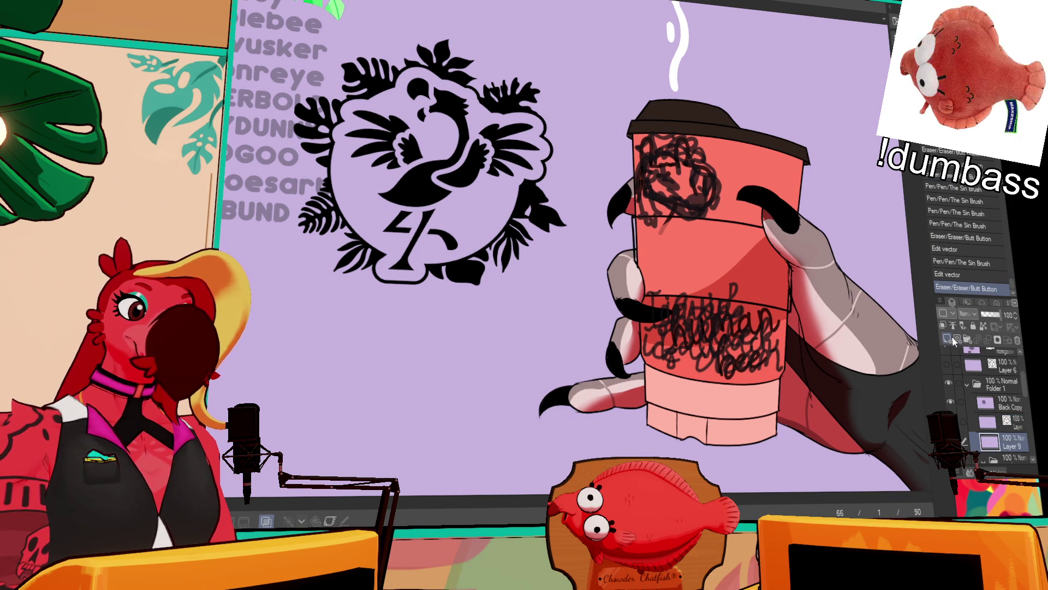
left_click(988, 442, "ctrl")
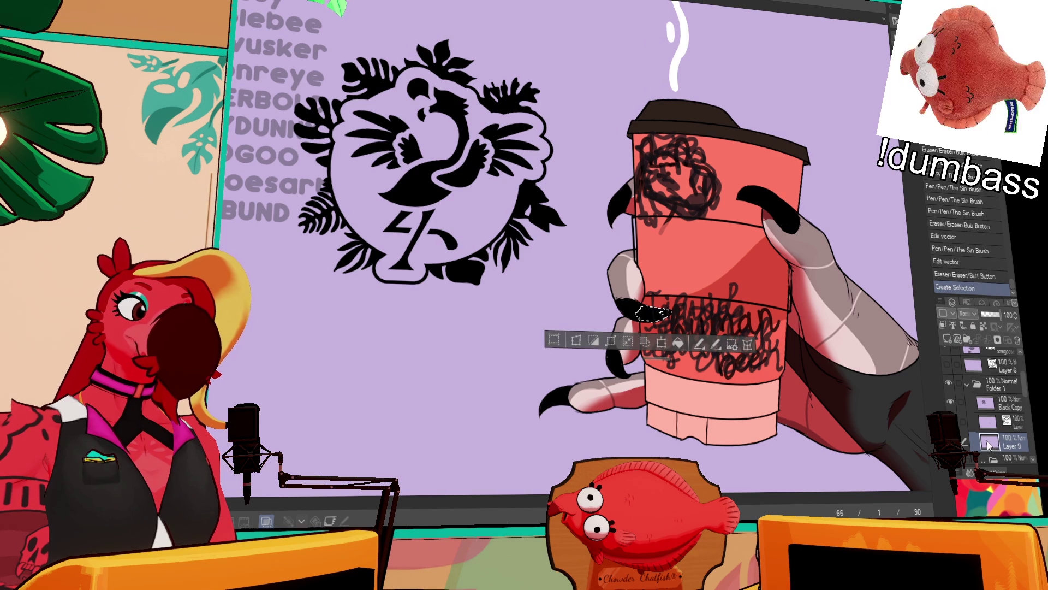
key("ctrl+d")
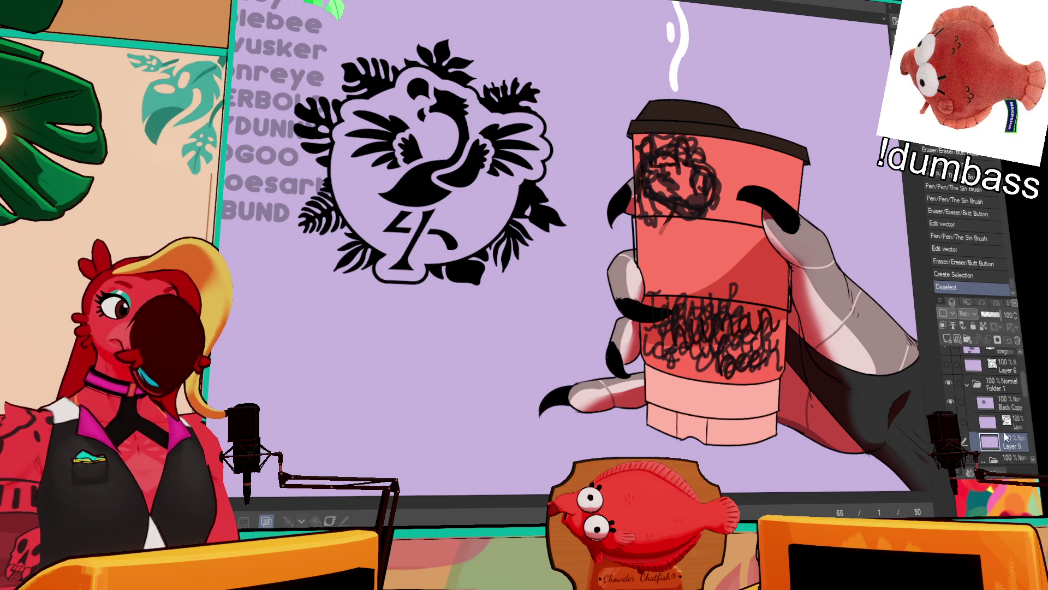
left_click(948, 339)
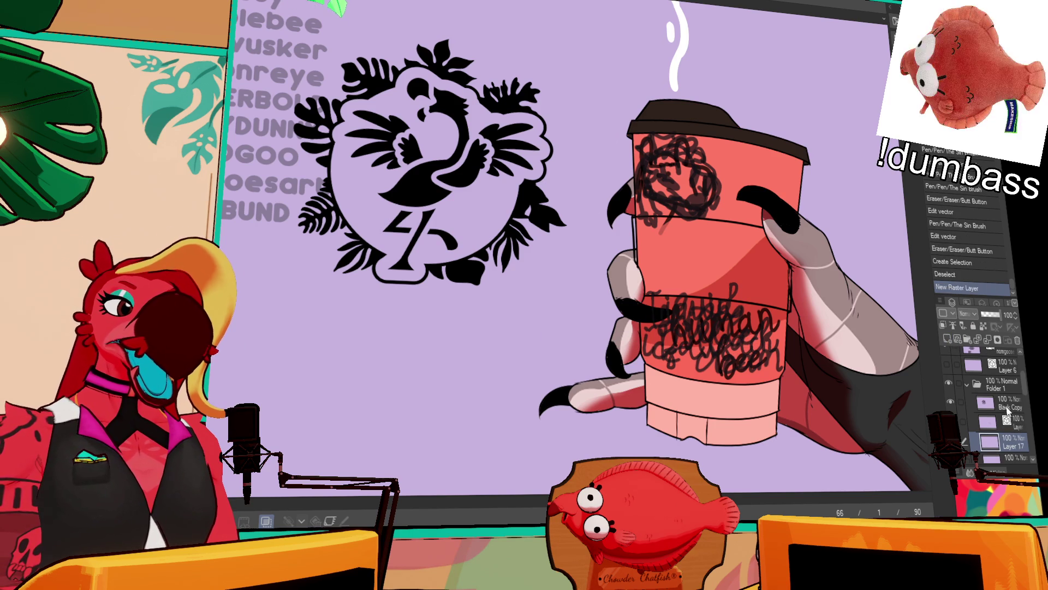
left_click(983, 403)
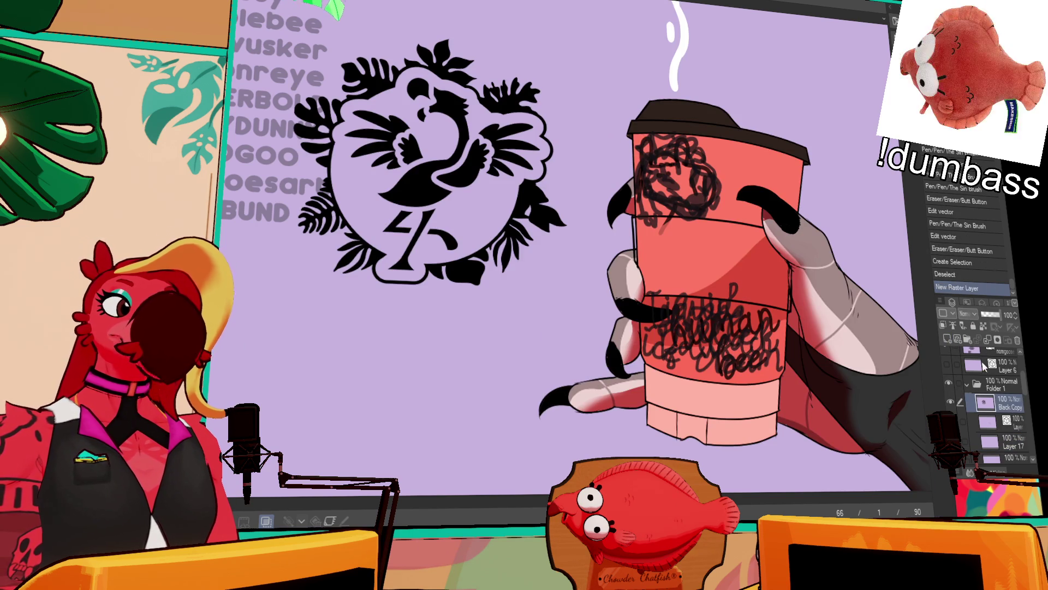
left_click(968, 339)
left_click_drag(1010, 420, 1010, 401)
- On Layer 17, fill the cup's middle band dark brown, touch up its edge, and fill the leftover wedge
left_click(1002, 453)
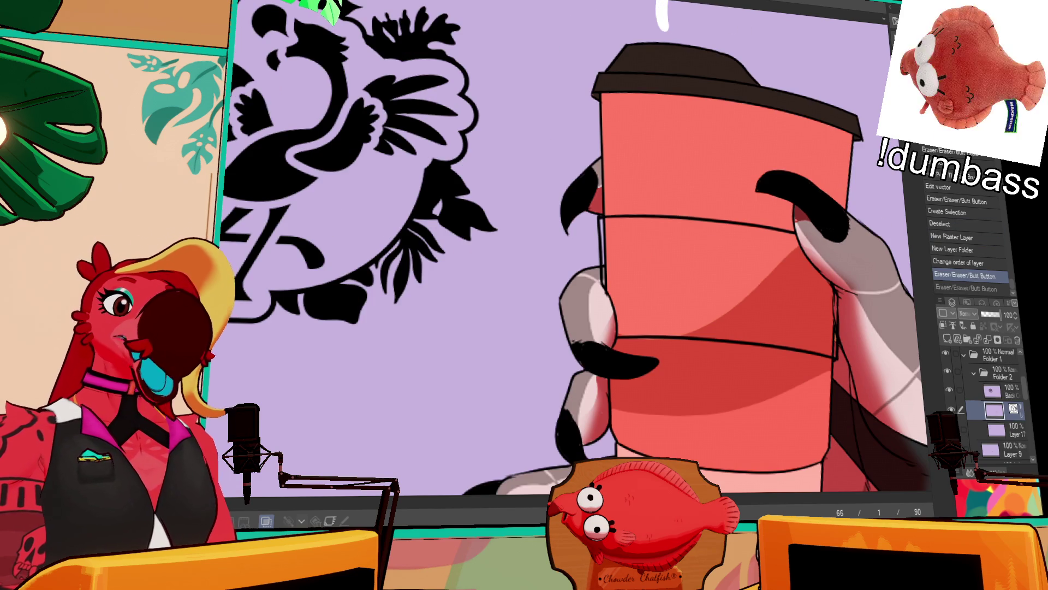
left_click(1014, 432)
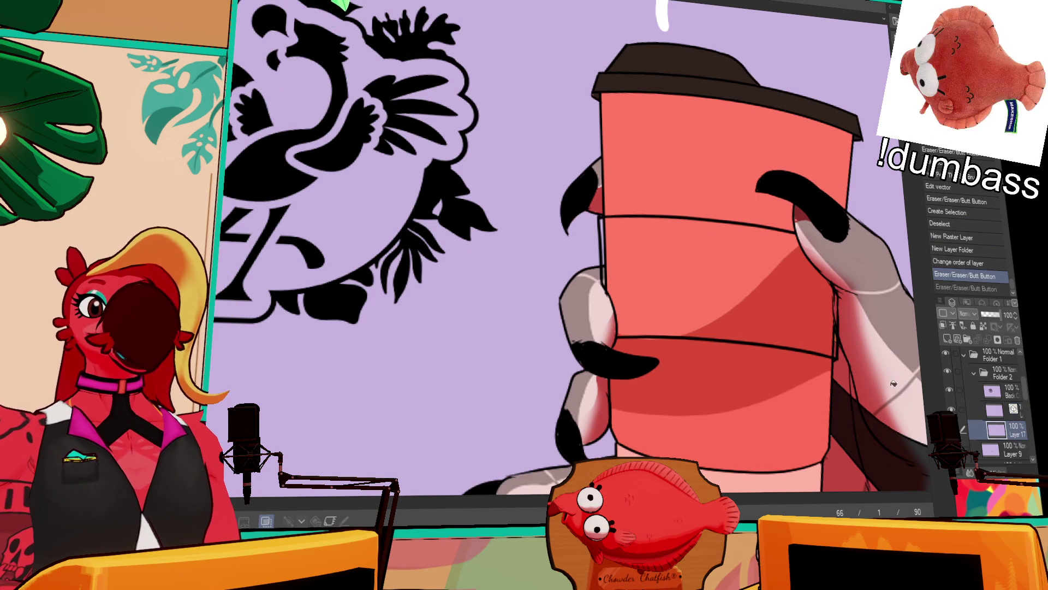
left_click(683, 257)
left_click(605, 236)
mouse_move(603, 236)
left_mouse_down()
mouse_move(604, 284)
mouse_move(604, 221)
mouse_move(604, 233)
left_mouse_up()
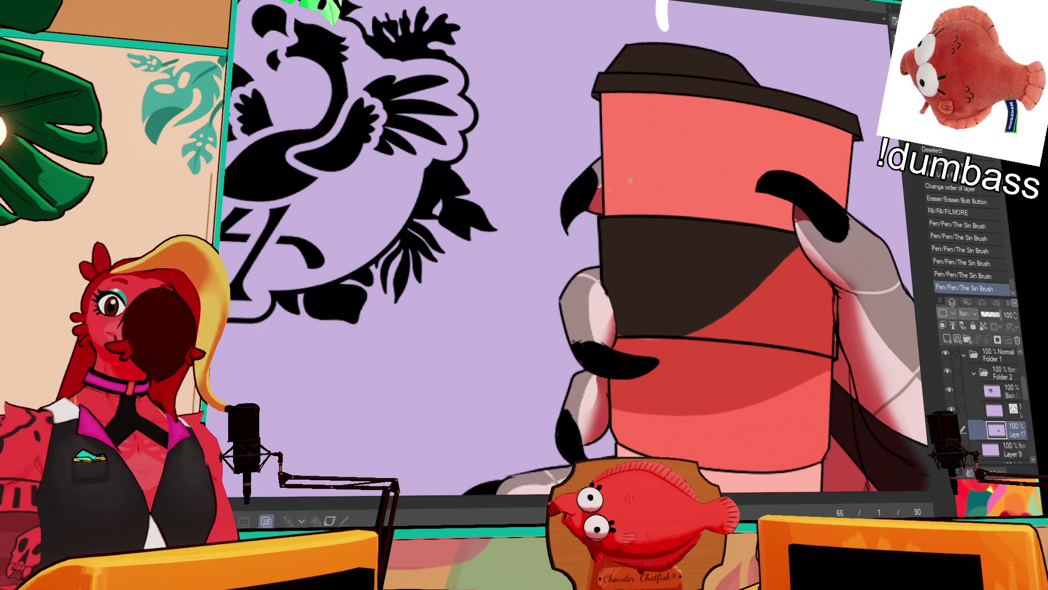
left_click_drag(838, 254, 790, 246)
left_click_drag(833, 203, 806, 204)
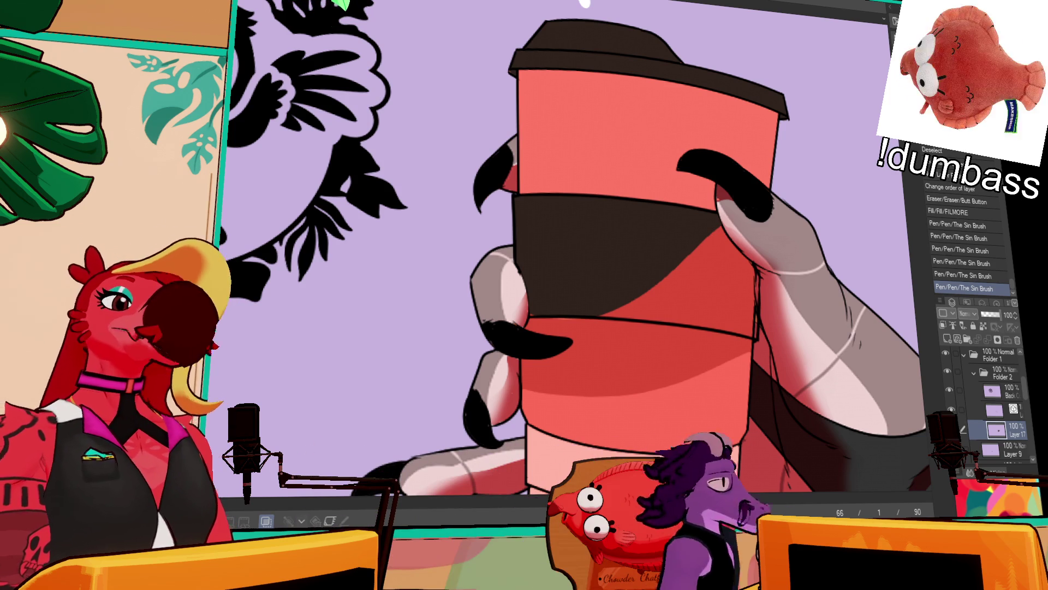
left_click(753, 285)
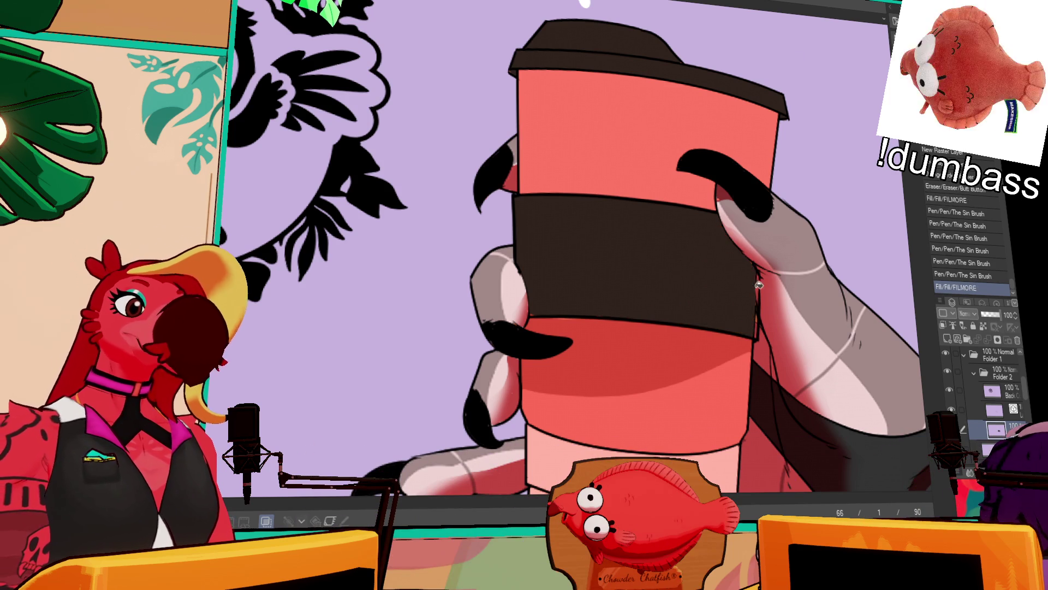
- Touch up the dark band's right edge and lower edge
left_click_drag(755, 284, 754, 267)
left_click_drag(554, 308, 563, 300)
scroll(1005, 415, "down", 6)
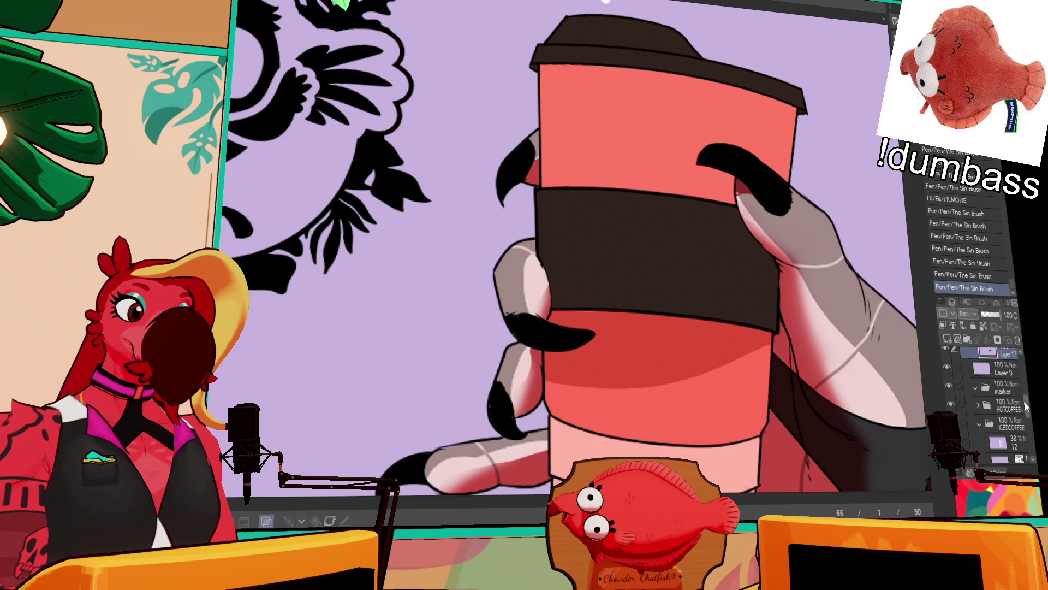
- Select the hand and claws via layer thumbnails and erase the sleeve colour over both hands
left_click(994, 405, "ctrl")
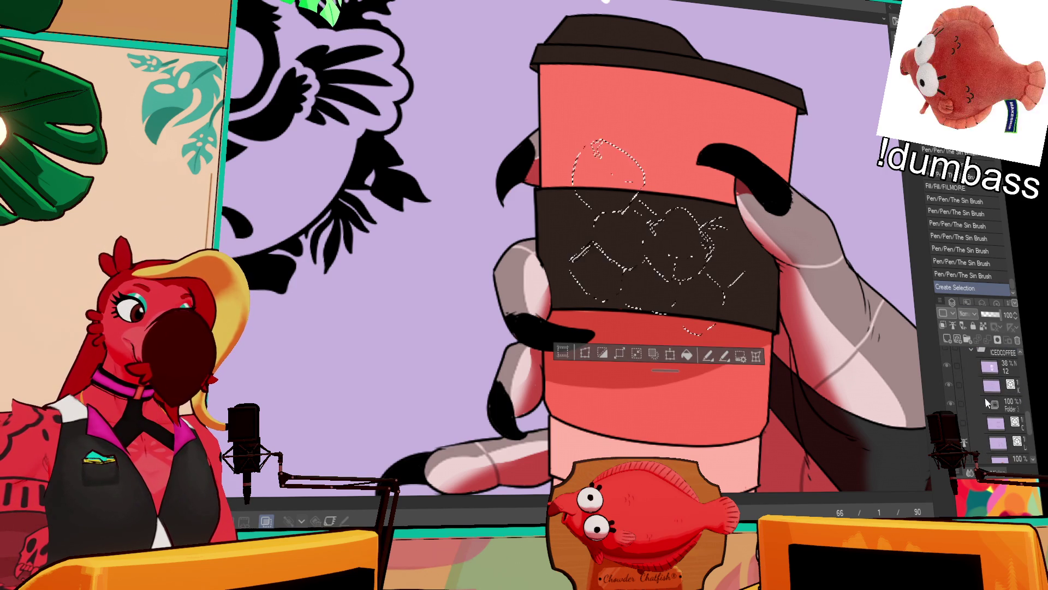
left_click(997, 431, "ctrl")
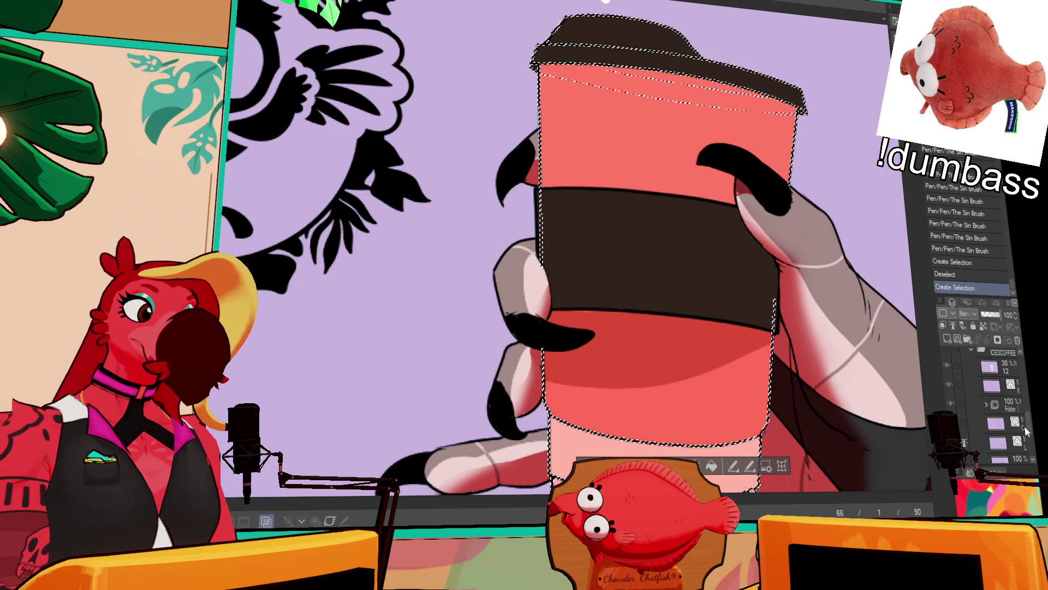
left_click(1008, 426, "ctrl")
scroll(1008, 428, "up", 3)
left_click_drag(549, 297, 598, 227)
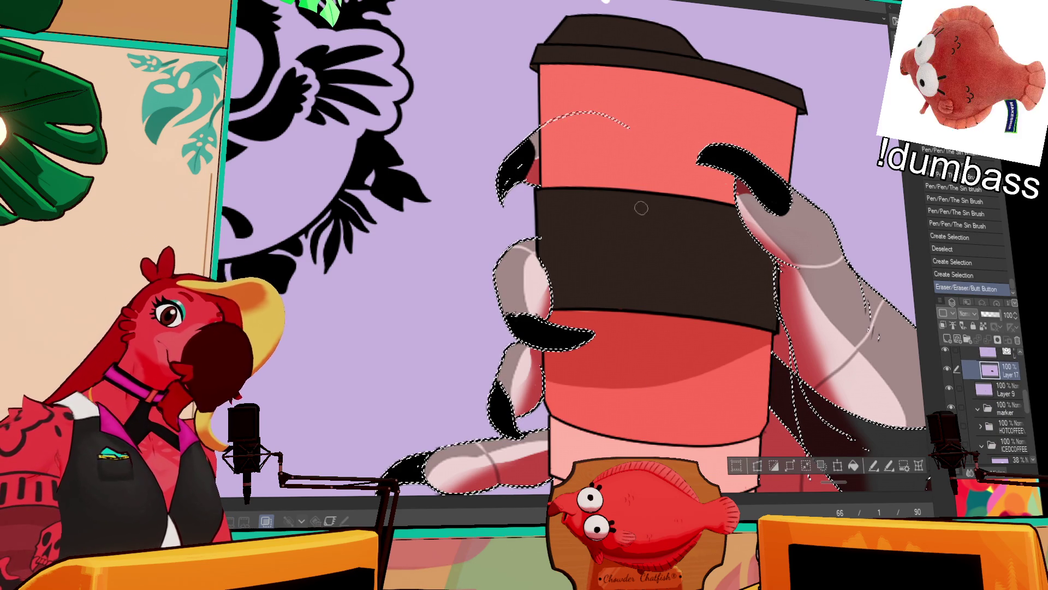
mouse_move(754, 245)
left_mouse_down()
mouse_move(743, 224)
mouse_move(760, 249)
mouse_move(752, 225)
left_mouse_up()
key("ctrl+d")
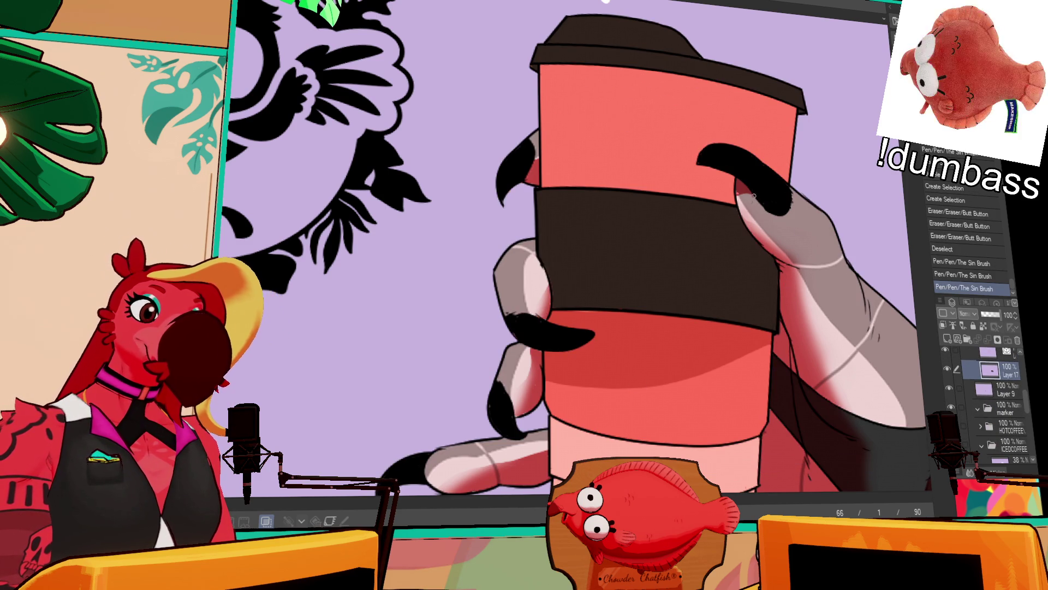
left_click_drag(710, 273, 690, 300)
scroll(1005, 404, "down", 5)
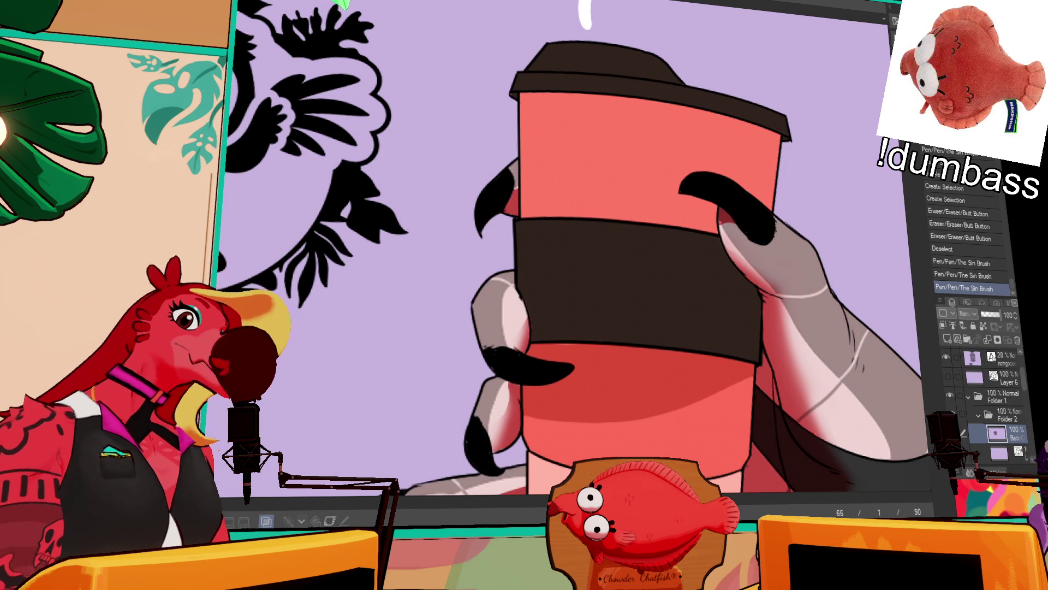
left_click(983, 326)
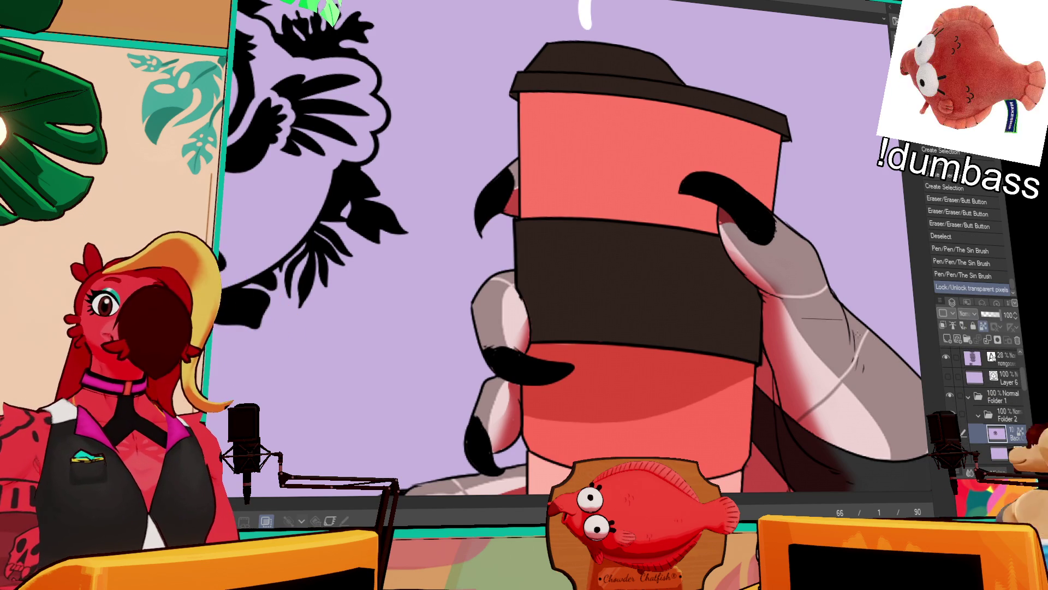
- Fill the transparency-locked floral emblem light grey and drag it onto the cup
left_click_drag(306, 44, 338, 273)
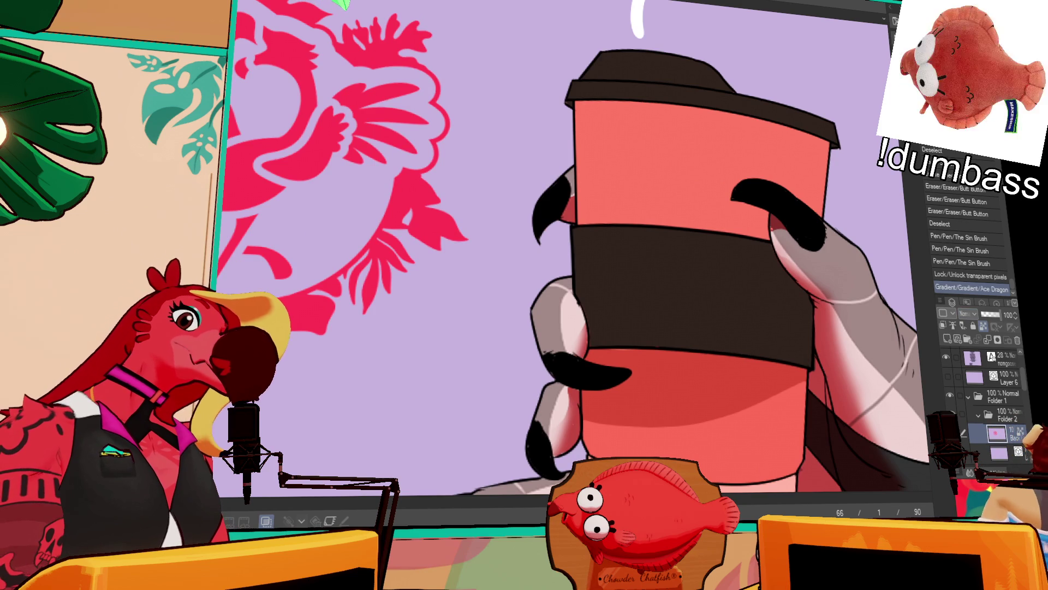
left_click(224, 276)
left_click_drag(328, 109, 863, 323)
key("k")
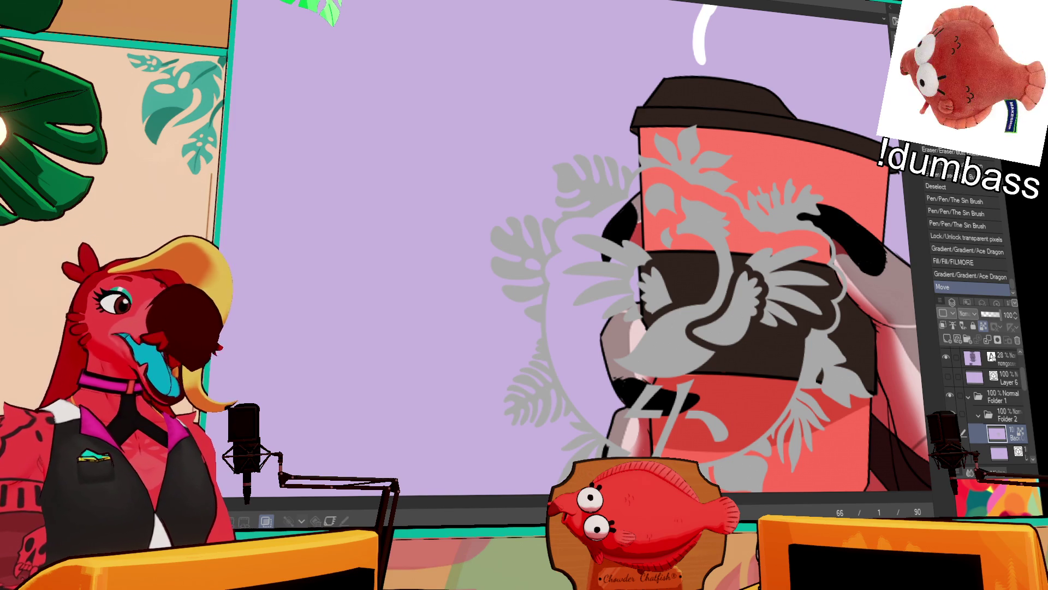
- Free-transform the emblem down onto the dark sleeve, rotate it slightly, and commit
key("ctrl+t")
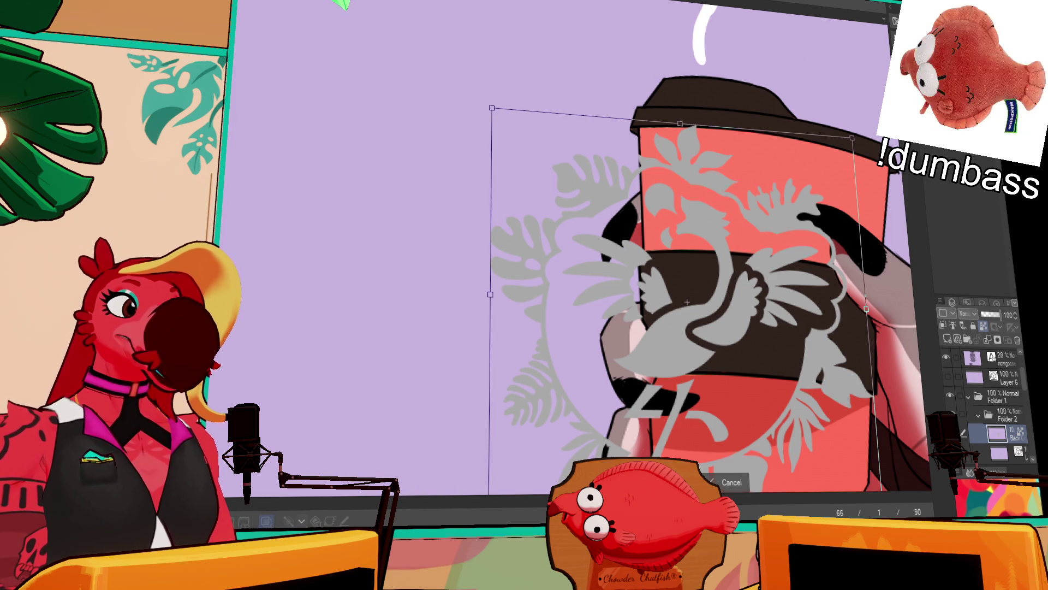
mouse_move(852, 138)
left_mouse_down()
mouse_move(748, 267)
mouse_move(753, 234)
mouse_move(788, 240)
mouse_move(762, 276)
mouse_move(827, 299)
mouse_move(872, 295)
mouse_move(800, 264)
left_mouse_up()
left_click_drag(748, 306, 750, 309)
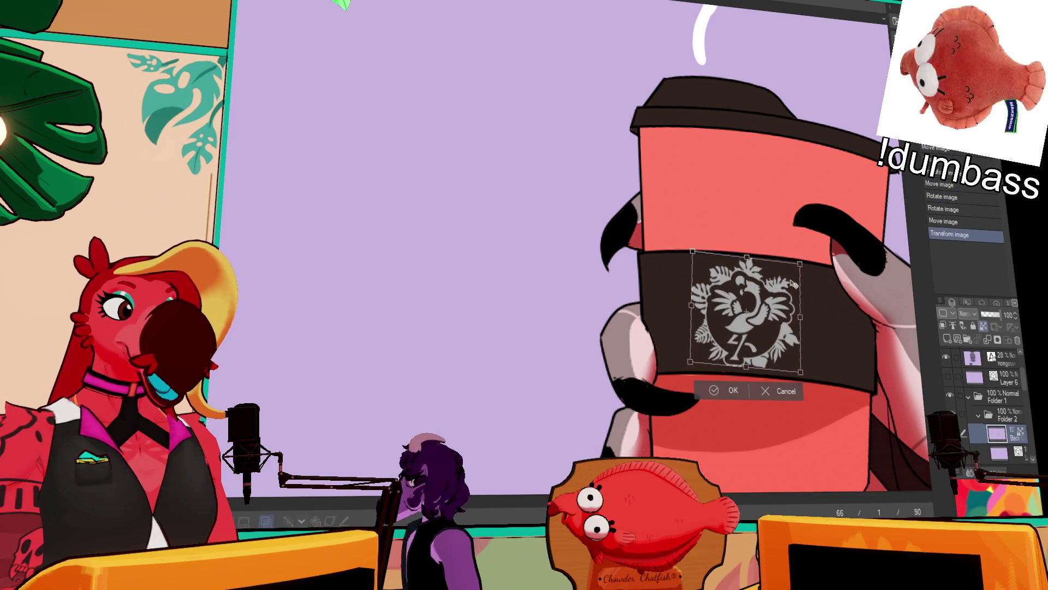
left_click_drag(820, 278, 762, 293)
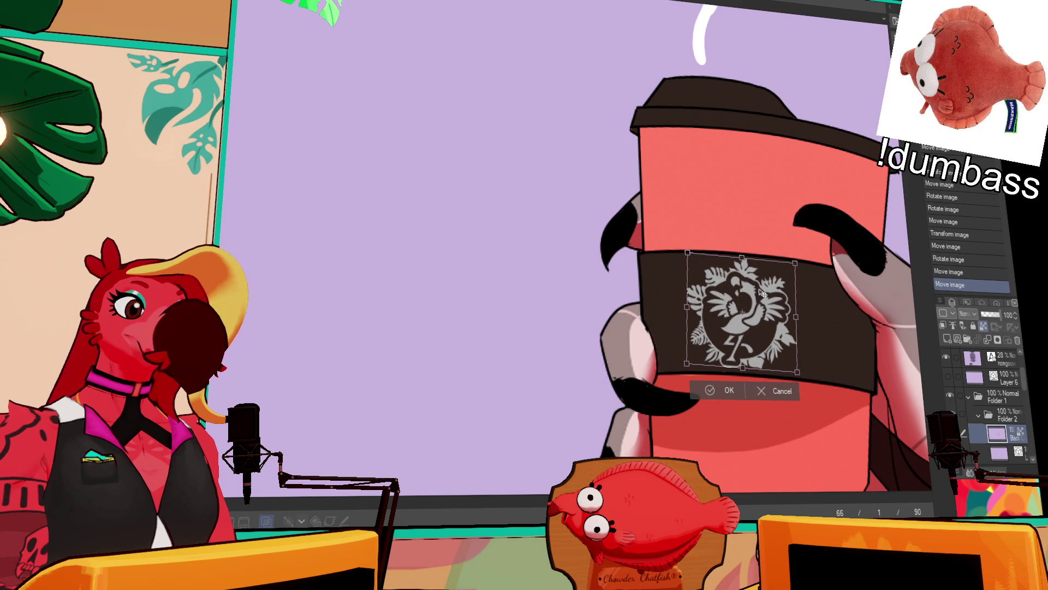
key("Return")
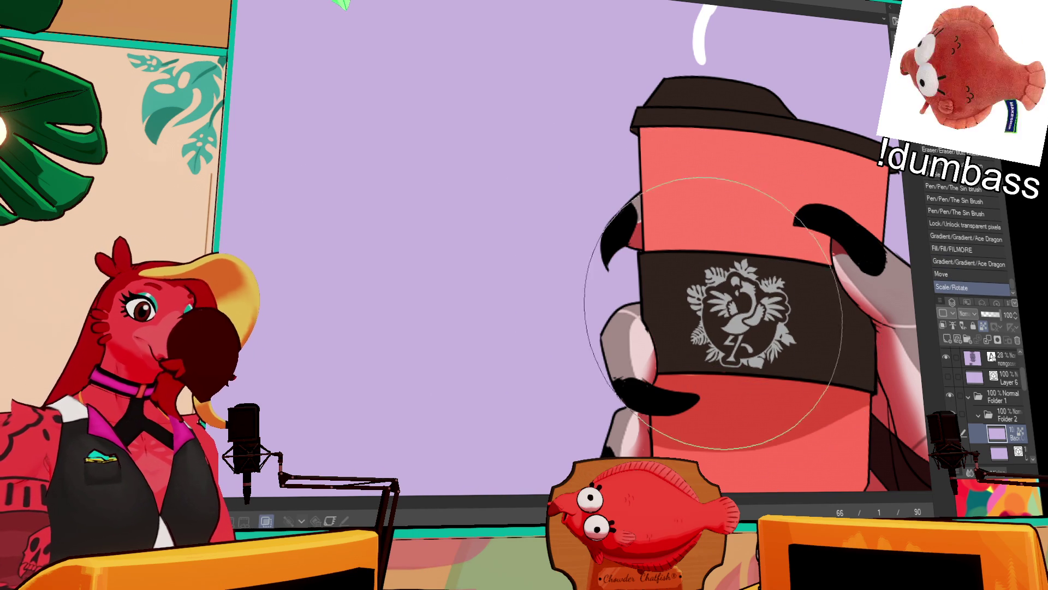
- Liquify the emblem slightly to follow the sleeve's curve and move it to the band's centre
left_click(732, 315)
left_click(729, 309)
left_click(721, 302)
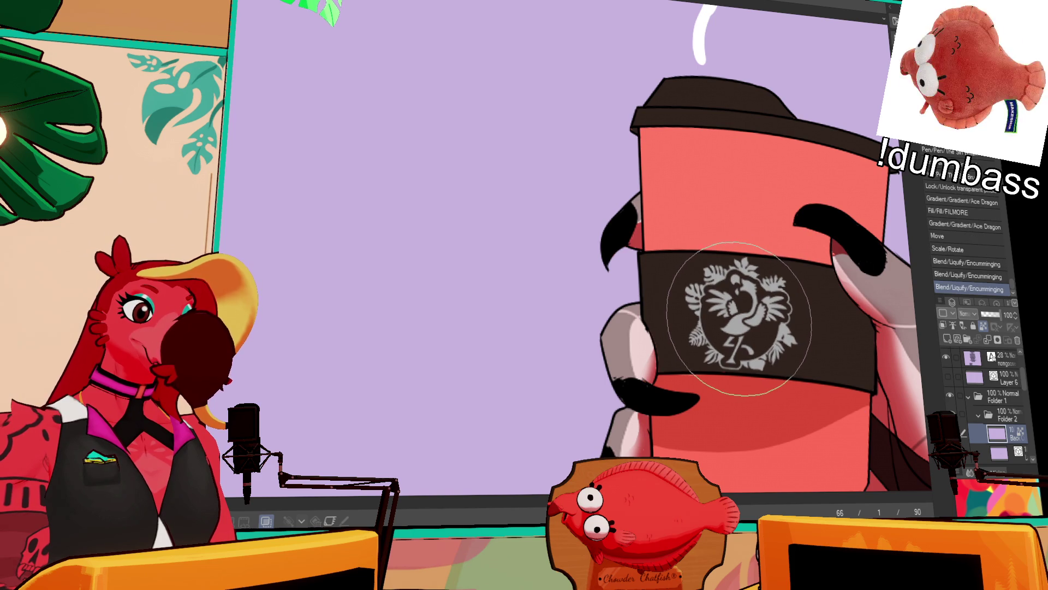
left_click_drag(893, 409, 782, 367)
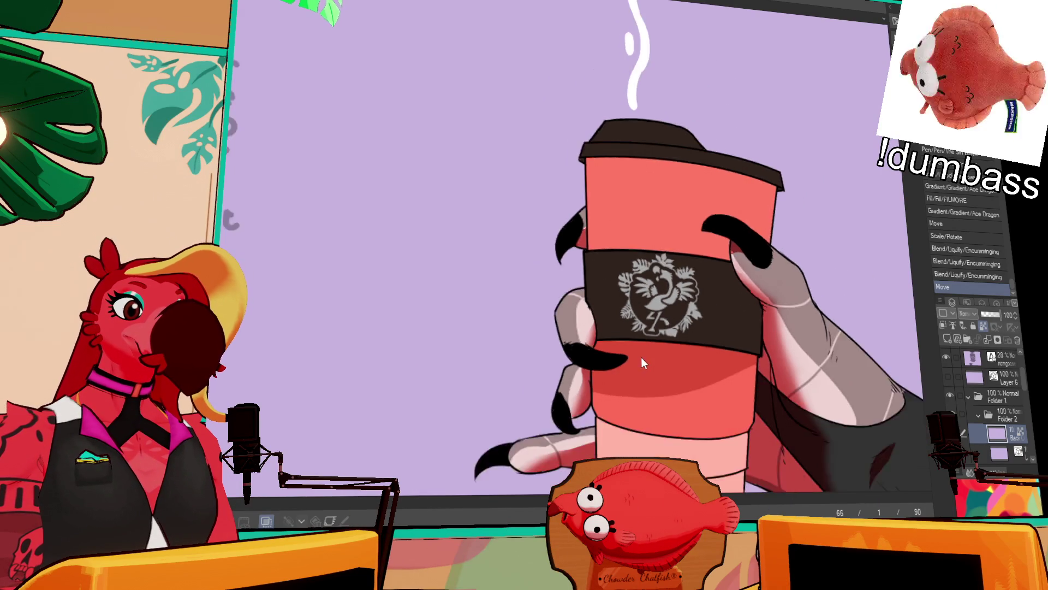
- Add small touch-up strokes and erase a stray mark on Layer 9
scroll(947, 409, "down", 3)
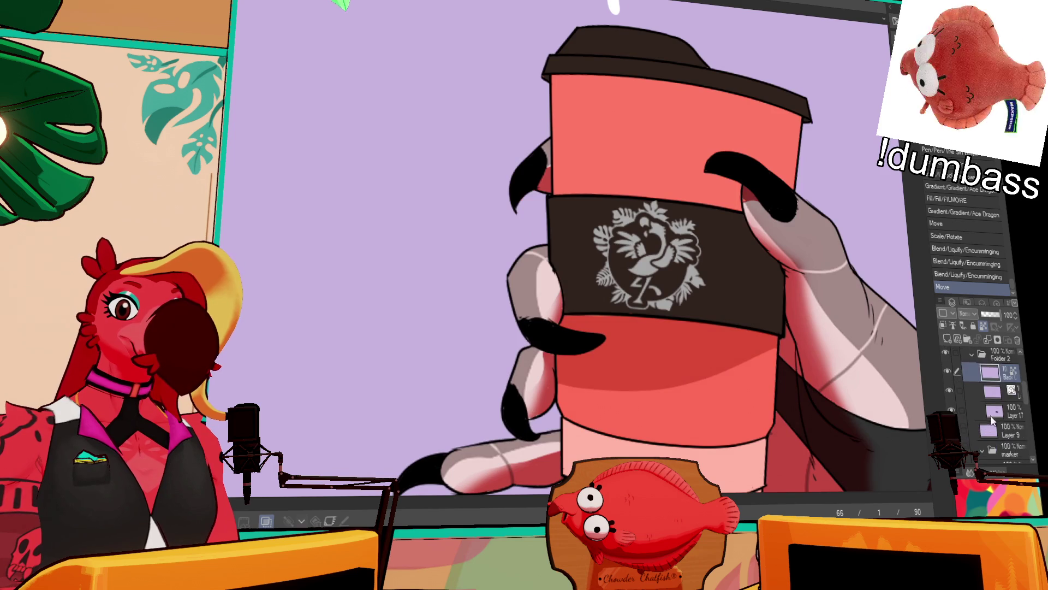
left_click(628, 314)
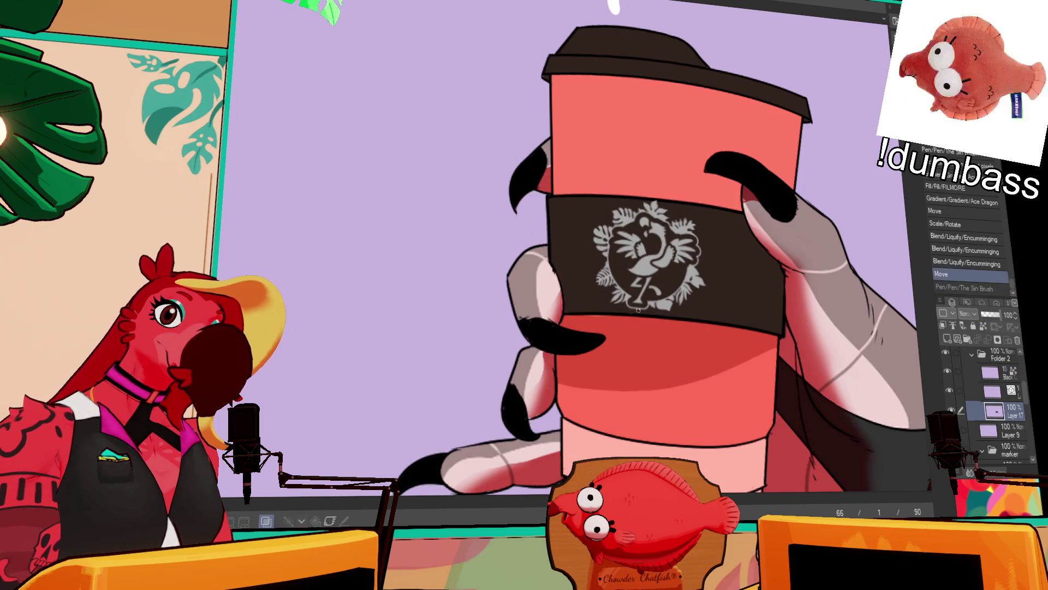
left_click(561, 268)
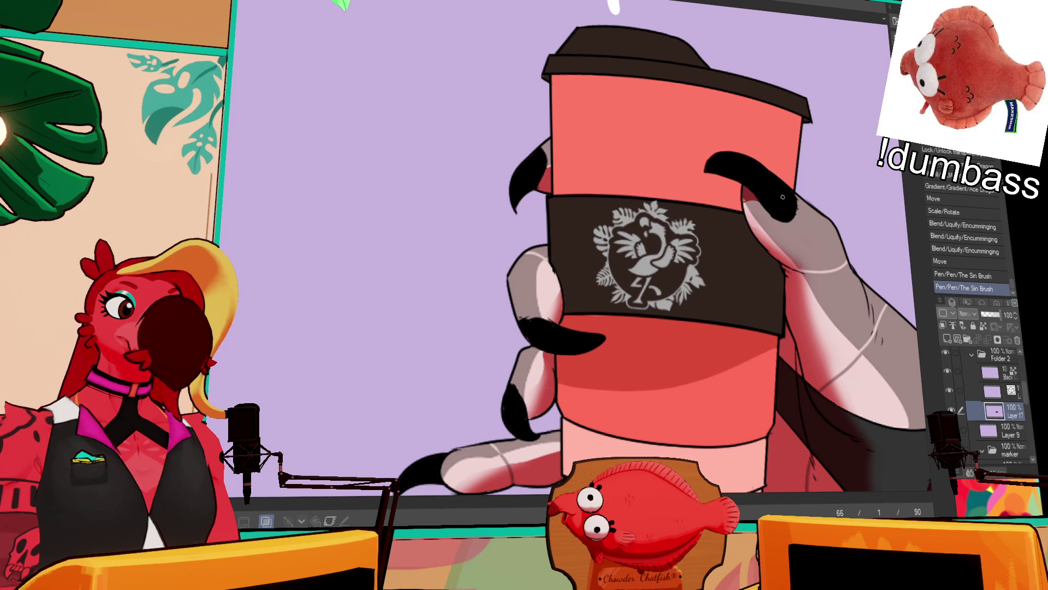
left_click(744, 198)
left_click(980, 431)
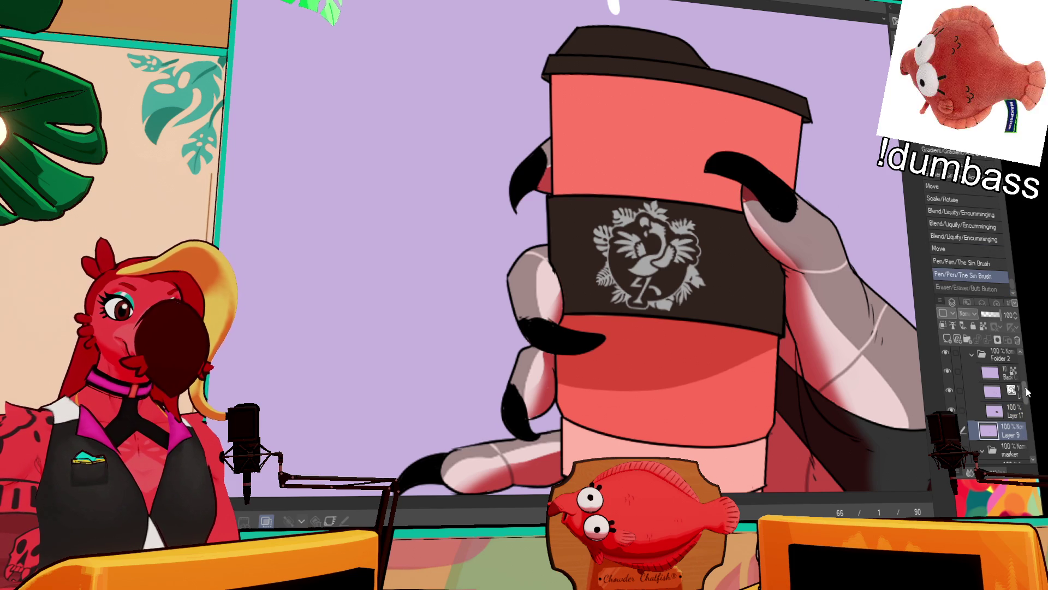
scroll(1027, 390, "down", 5)
left_click(963, 440)
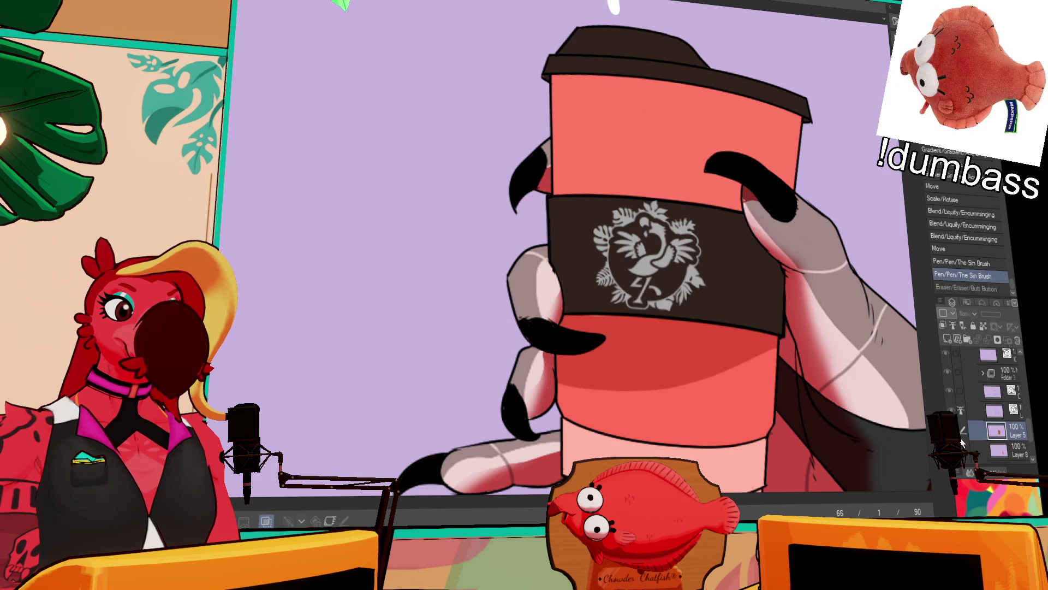
scroll(1015, 409, "up", 5)
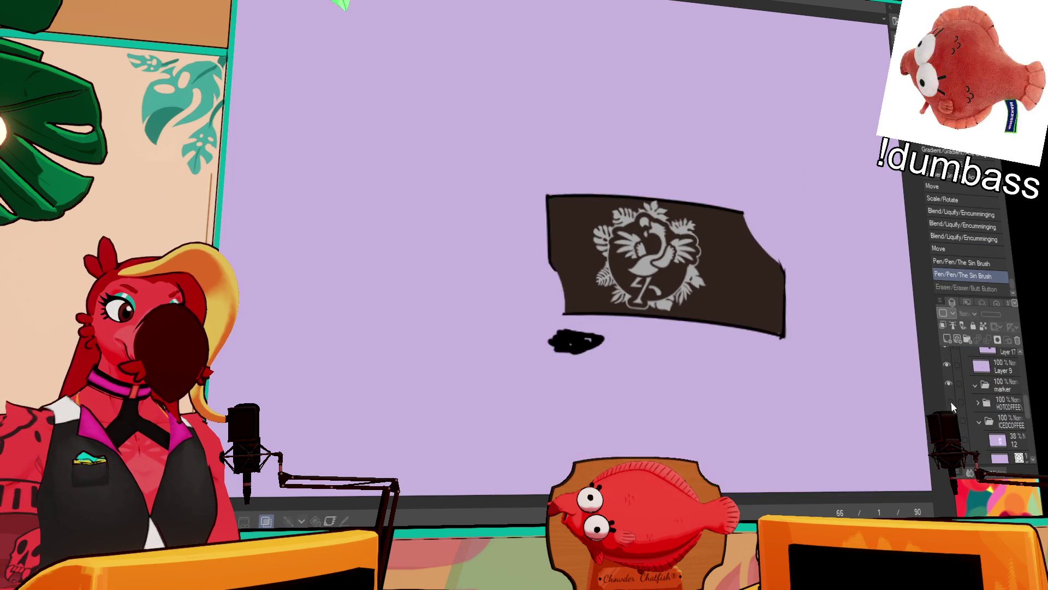
- In the HOTCOFFEE folder, clean Layer 13's claw edge, delete the layer below, and zoom out
left_click(978, 403)
scroll(1027, 414, "down", 2)
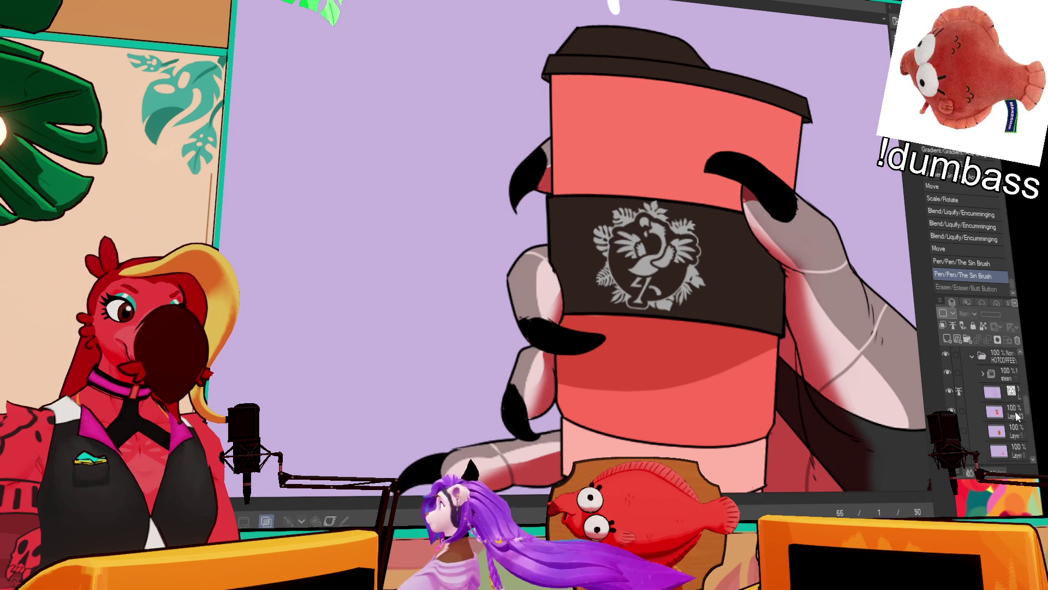
left_click(1013, 418)
left_click_drag(749, 205, 778, 213)
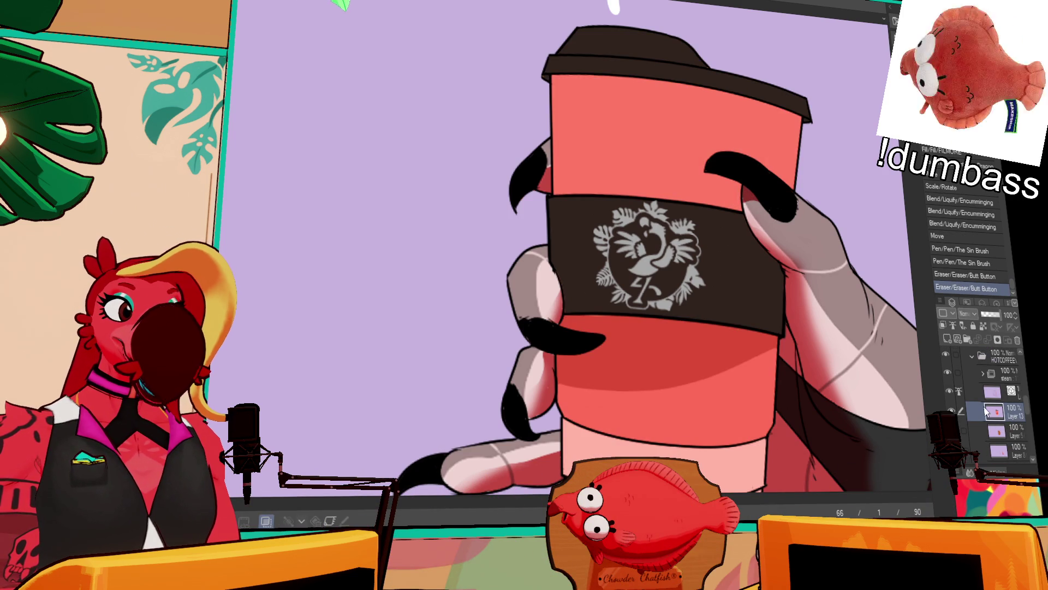
scroll(987, 412, "down", 1)
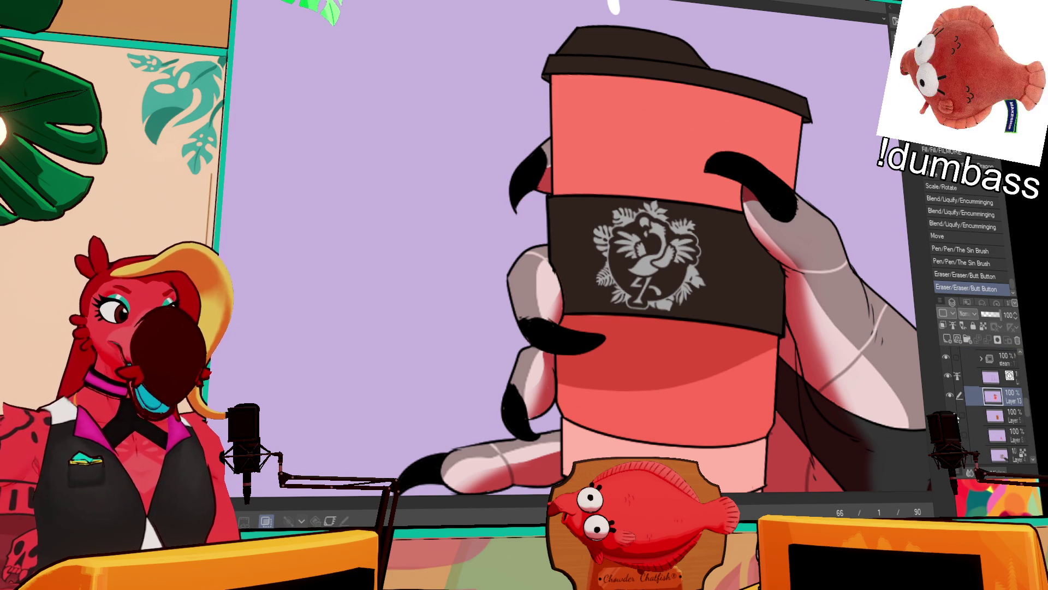
left_click(1002, 420)
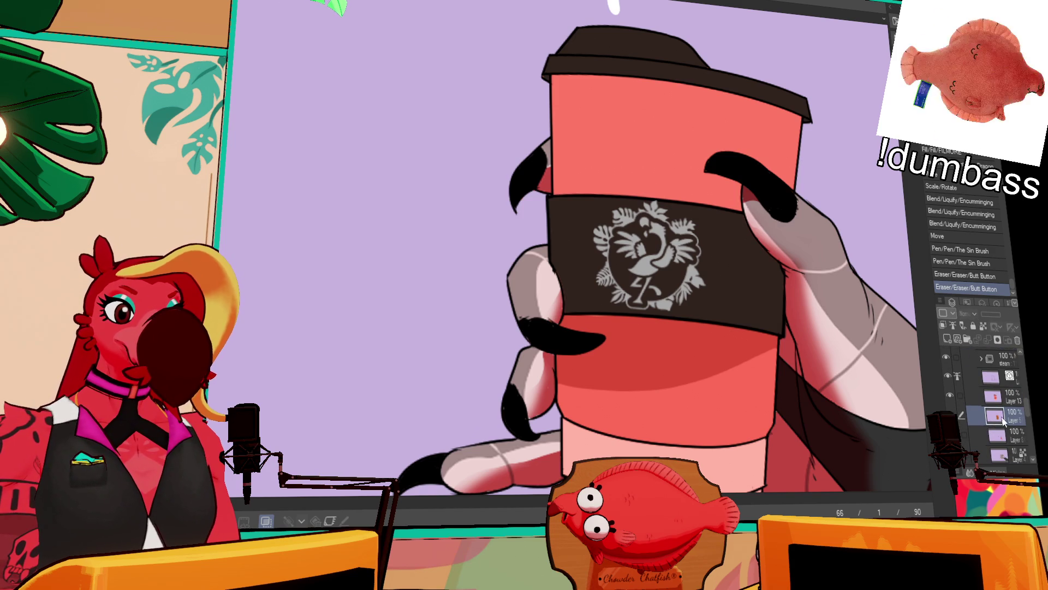
left_click(1019, 343)
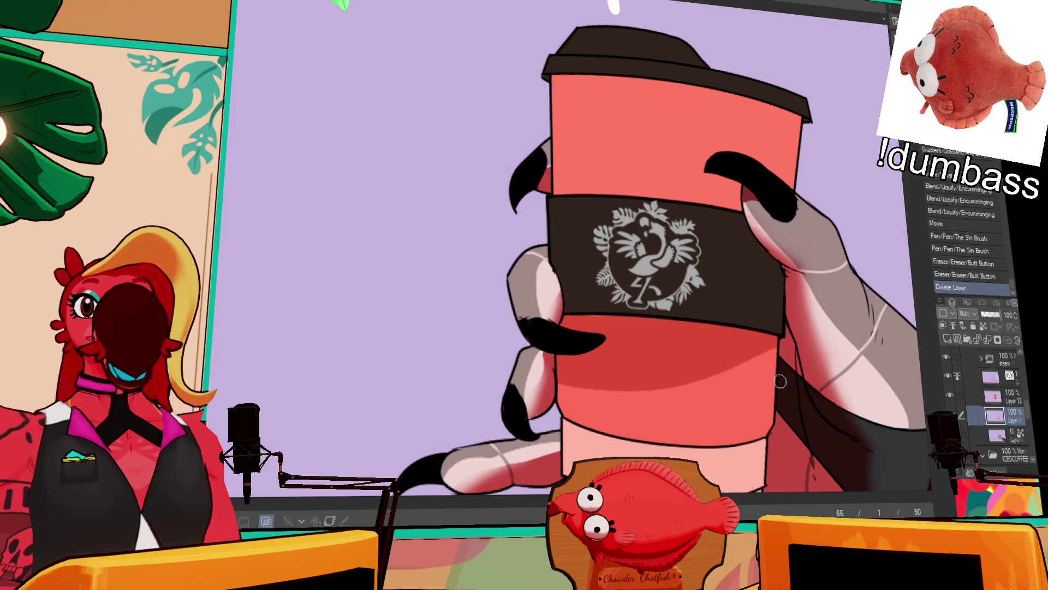
key("ctrl+0")
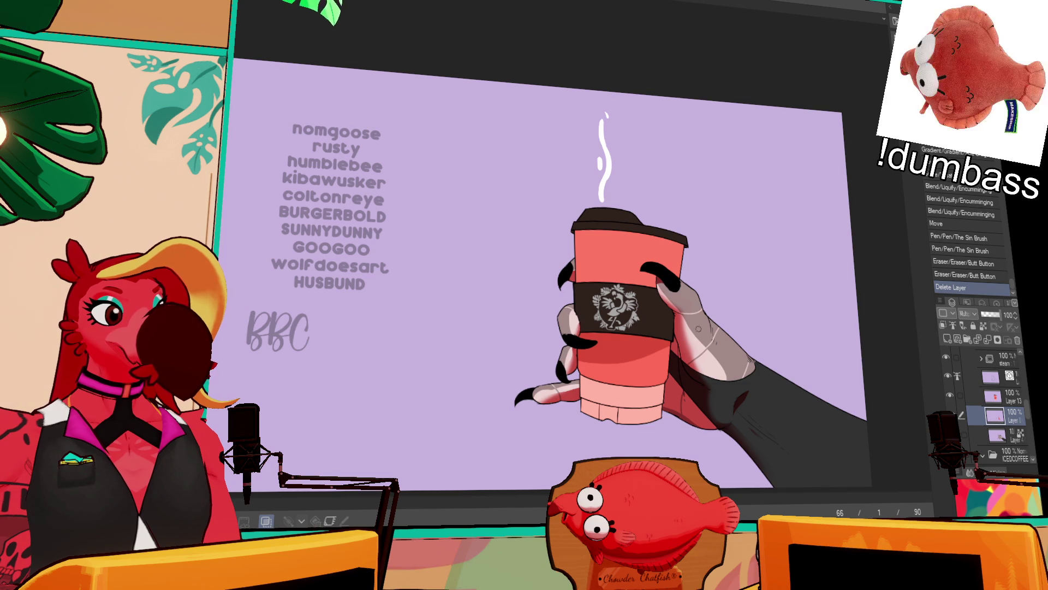
scroll(652, 313, "up", 4)
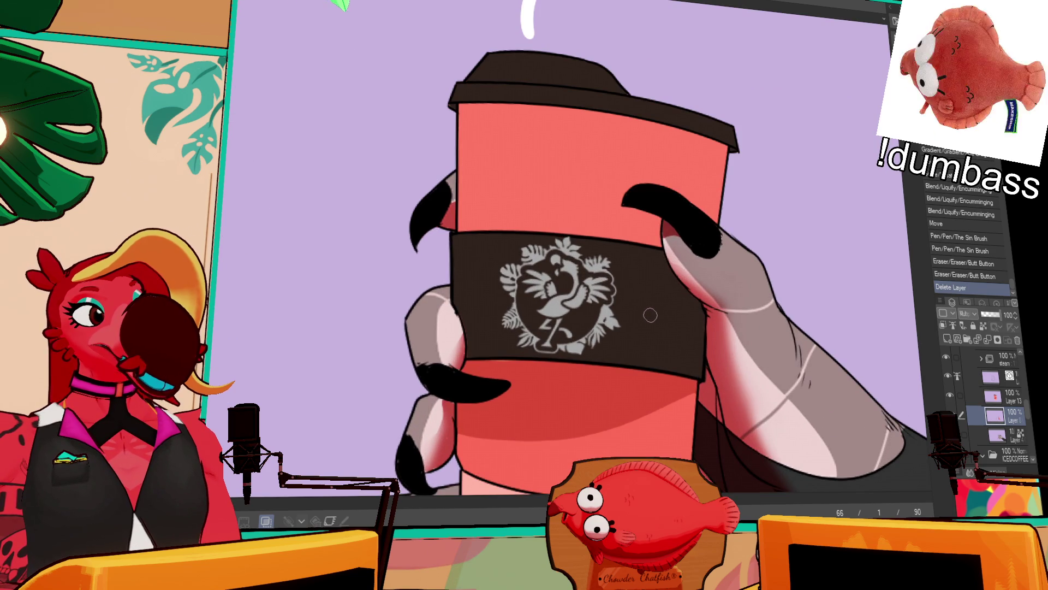
scroll(650, 315, "down", 4)
scroll(650, 315, "up", 2)
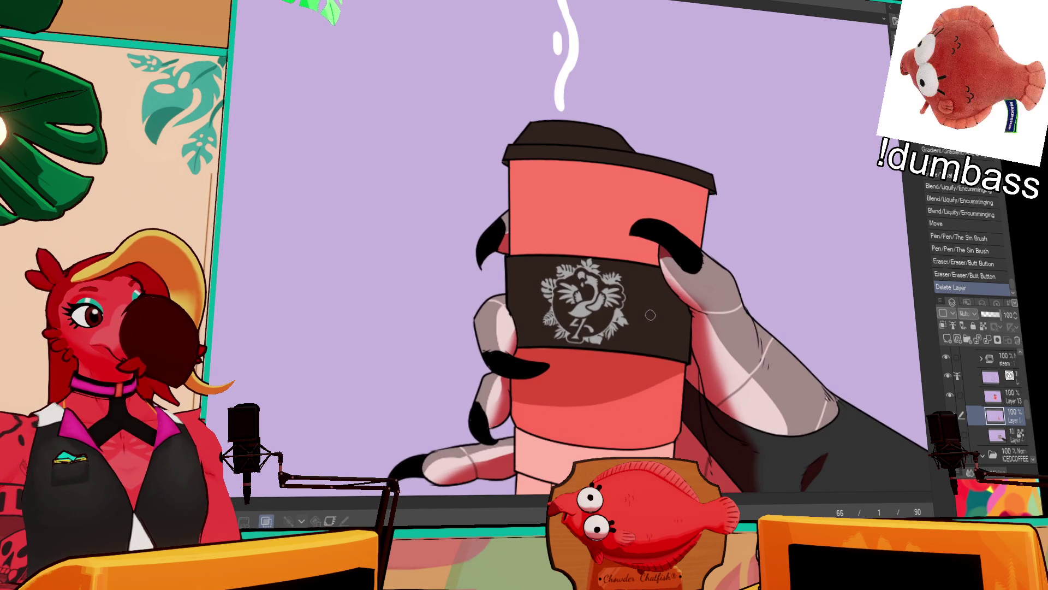
scroll(651, 315, "down", 2)
scroll(651, 315, "up", 3)
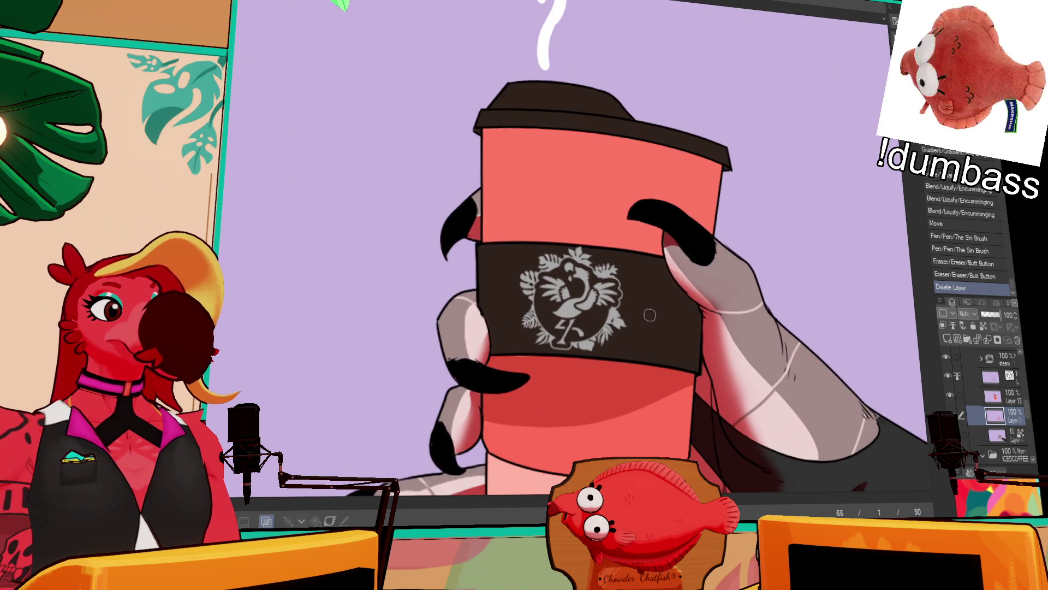
mouse_move(650, 324)
left_mouse_down()
mouse_move(685, 249)
mouse_move(685, 285)
mouse_move(685, 272)
left_mouse_up()
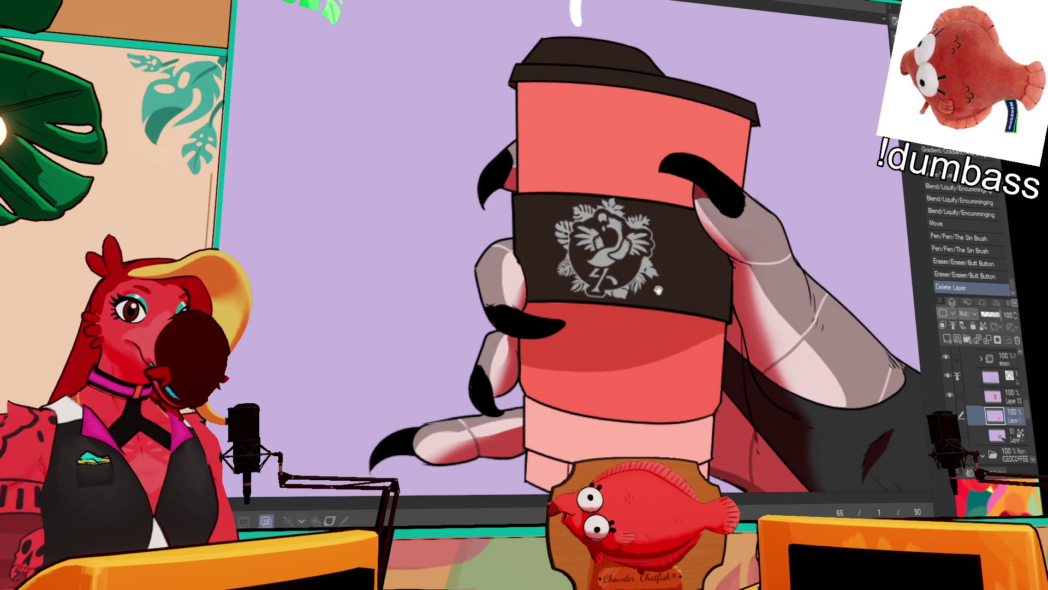
left_click(989, 381)
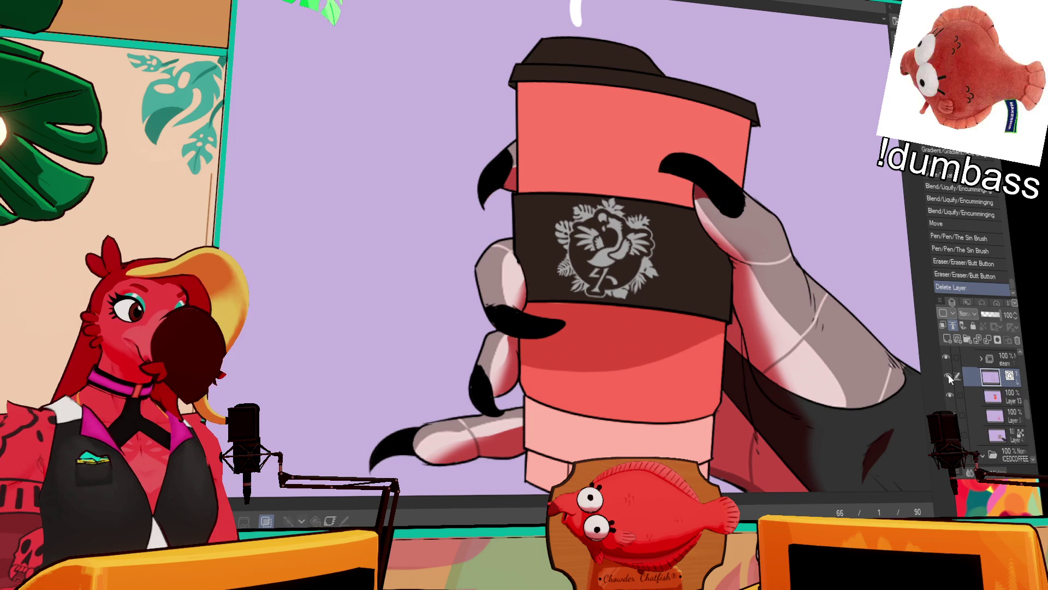
scroll(959, 381, "up", 3)
scroll(959, 381, "down", 3)
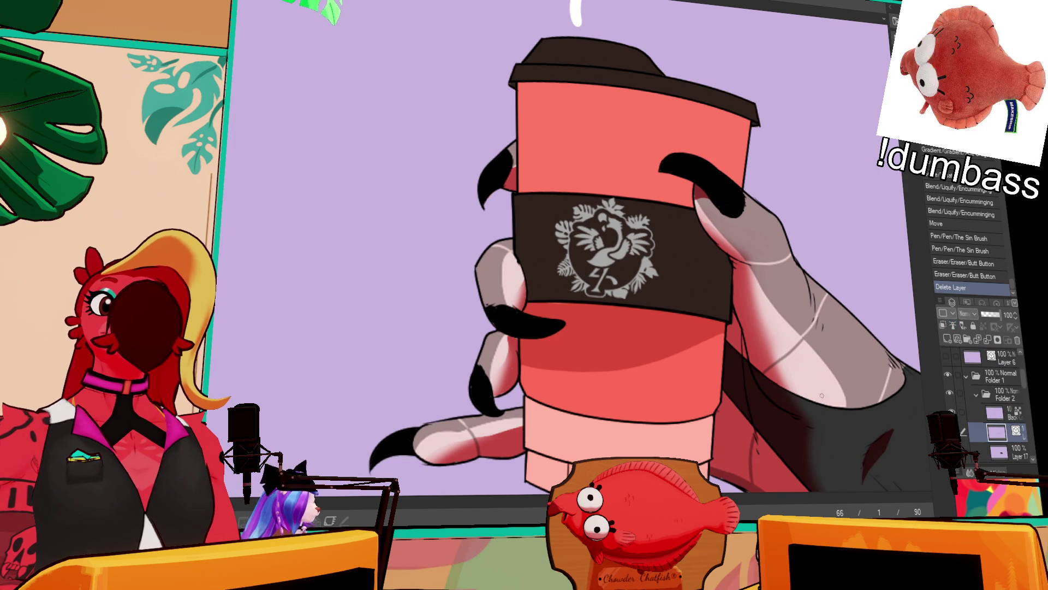
- Adjust the thin vector stripe under the sleeve with the Object tool so the dark band covers it
left_click(629, 307)
left_click_drag(630, 309, 634, 316)
left_click(703, 327)
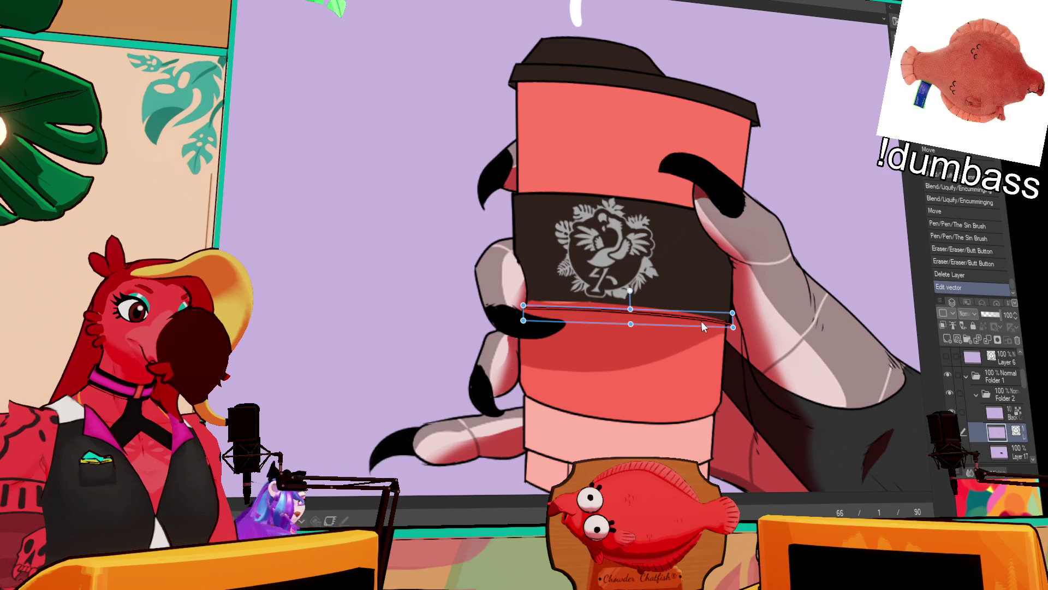
left_click(652, 298)
left_click(648, 315)
left_click(759, 267)
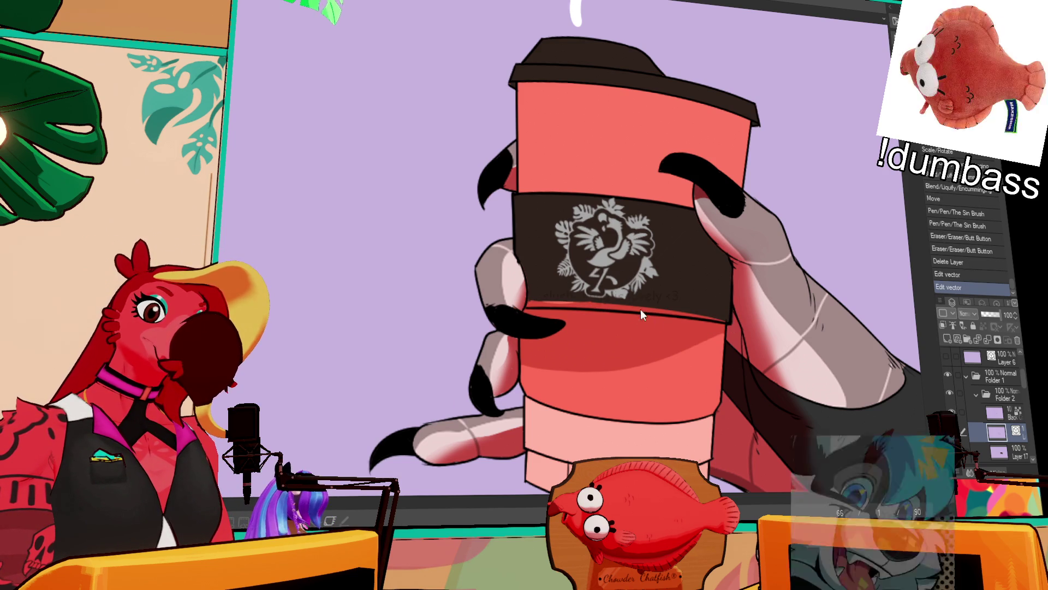
left_click(636, 311)
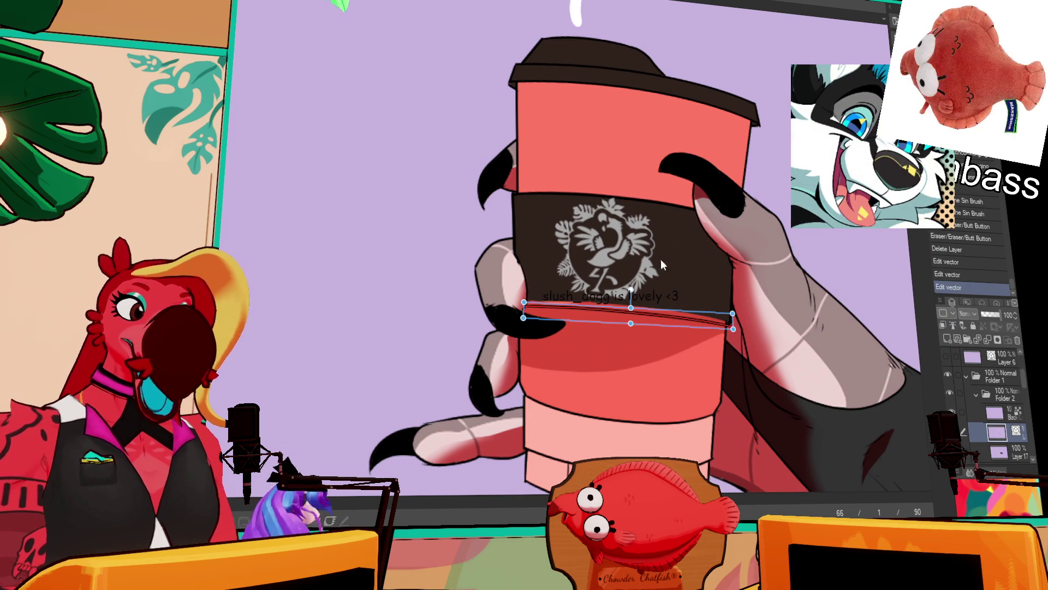
left_click(782, 232)
- On Layer 17, fill and ink the sleeve's lower edge, then erase overspill near the cup's right side
left_click(1003, 451)
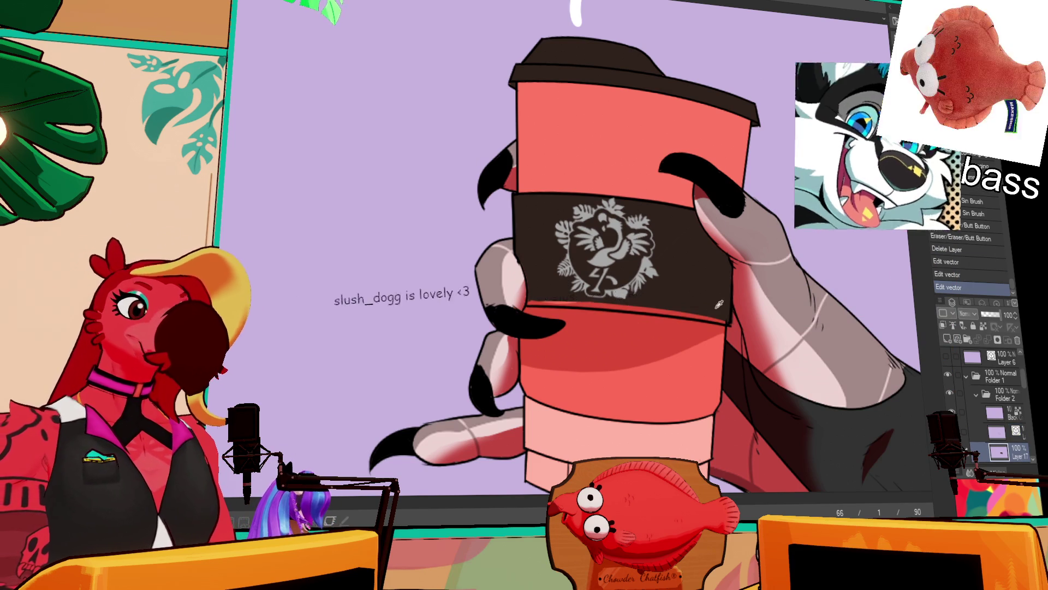
left_click(626, 299)
mouse_move(575, 301)
left_mouse_down()
mouse_move(696, 300)
mouse_move(726, 314)
left_mouse_up()
left_click_drag(726, 314, 719, 314)
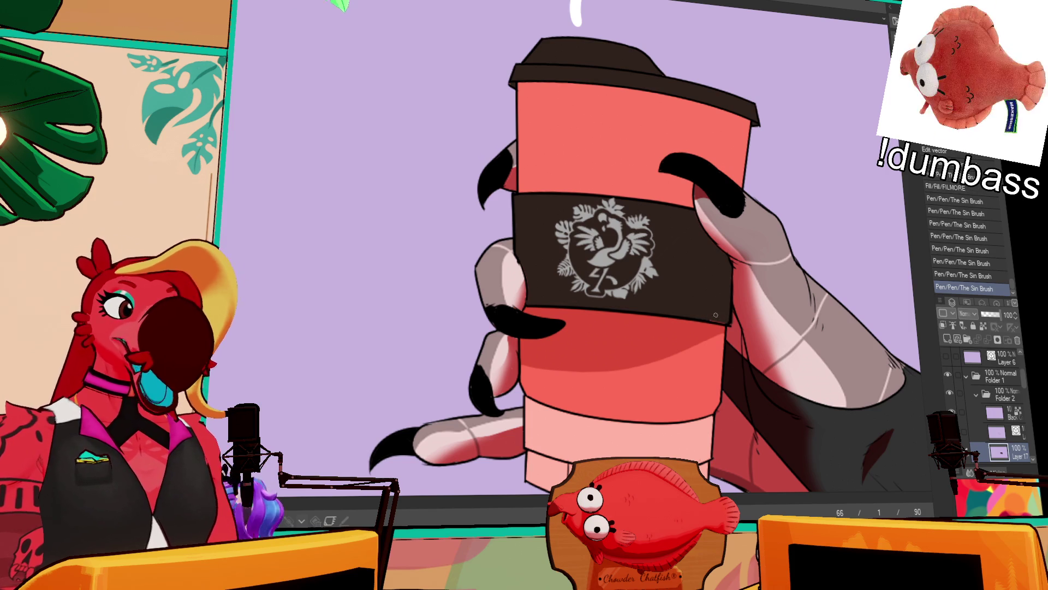
left_click(719, 314)
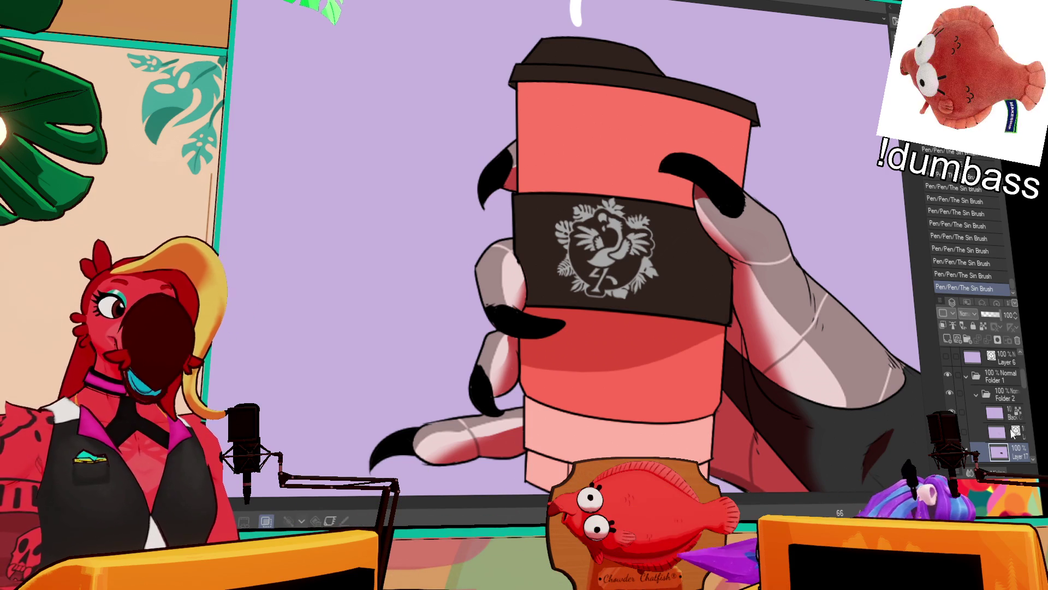
left_click(997, 432)
left_click_drag(730, 322, 747, 348)
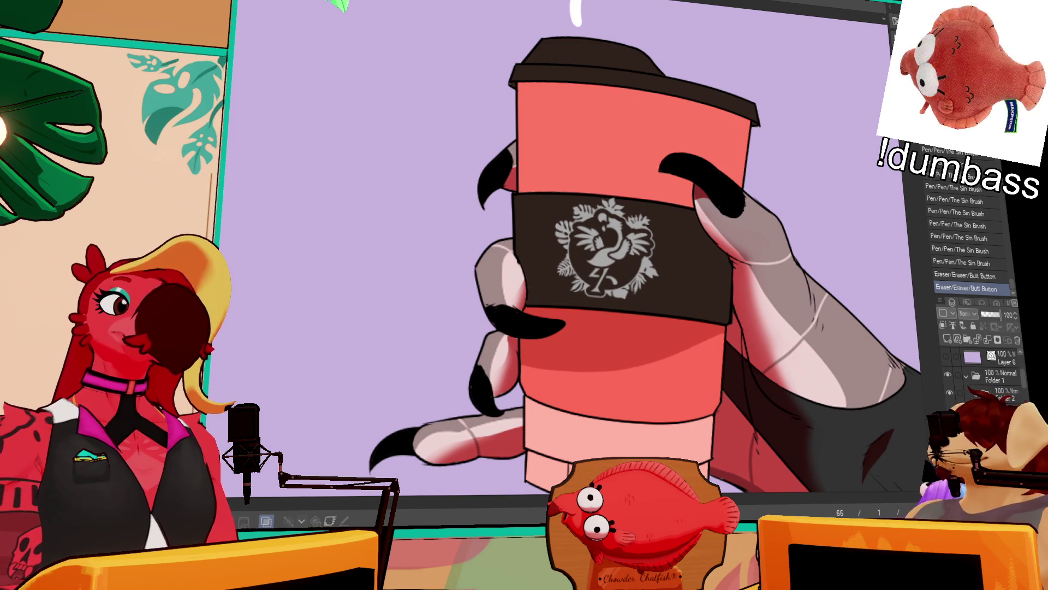
scroll(848, 204, "down", 1)
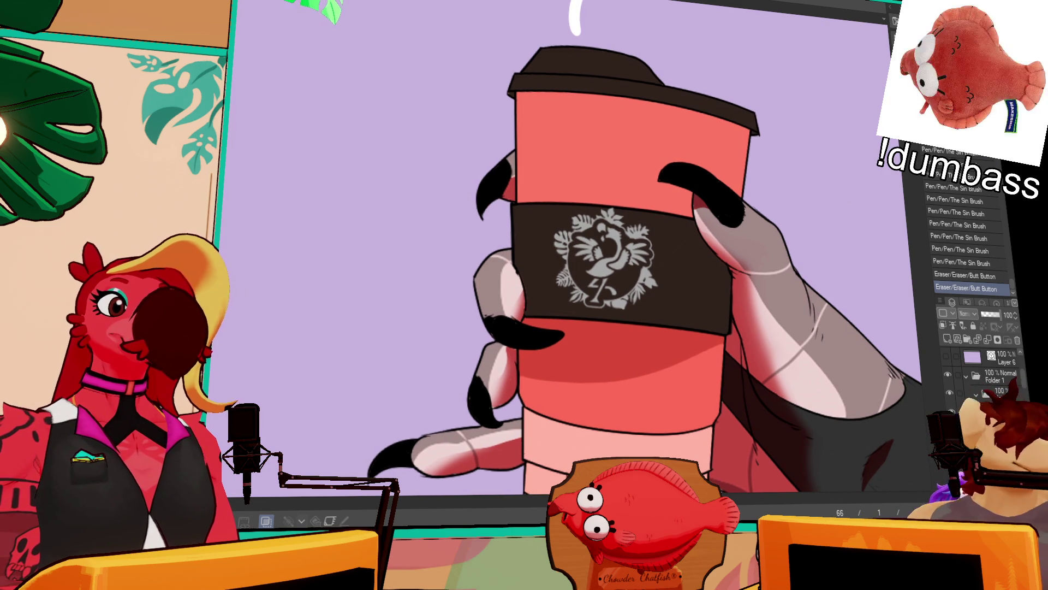
scroll(843, 238, "down", 2)
left_click_drag(842, 238, 841, 225)
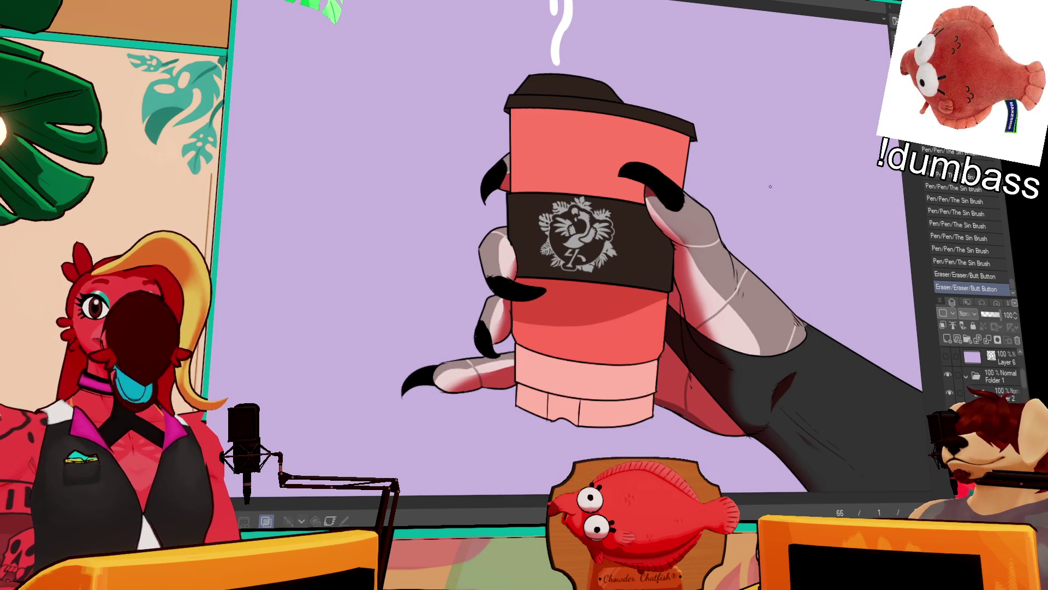
left_click_drag(903, 286, 909, 285)
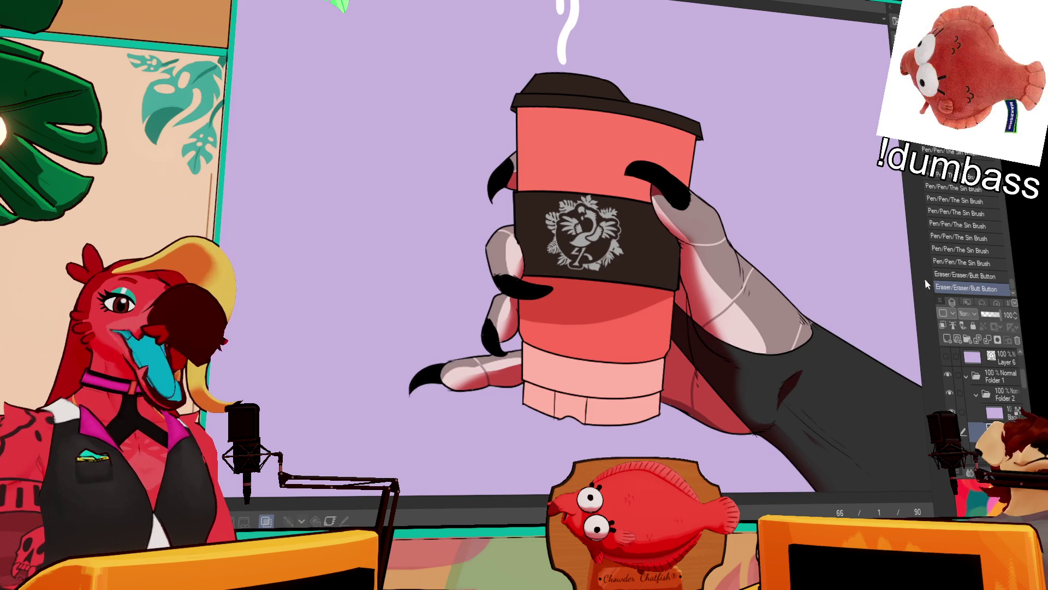
left_click_drag(852, 363, 855, 385)
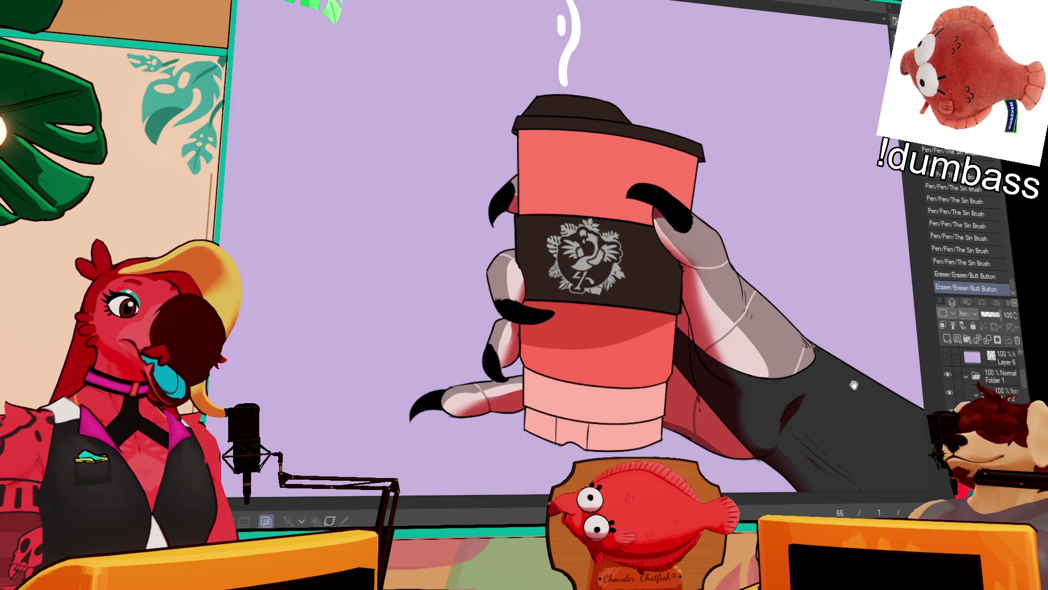
left_click(986, 374)
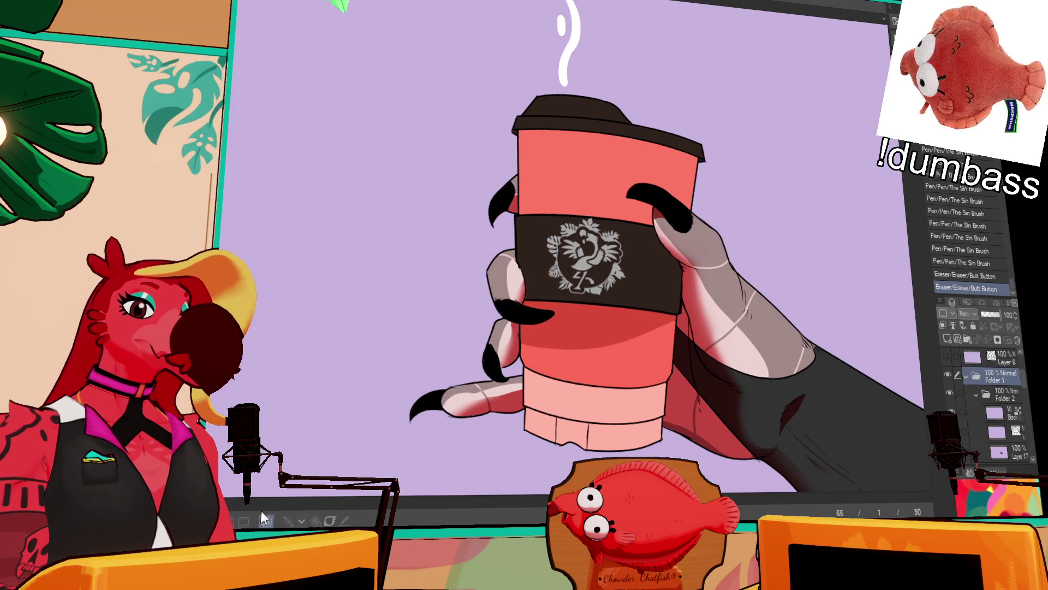
scroll(993, 389, "up", 3)
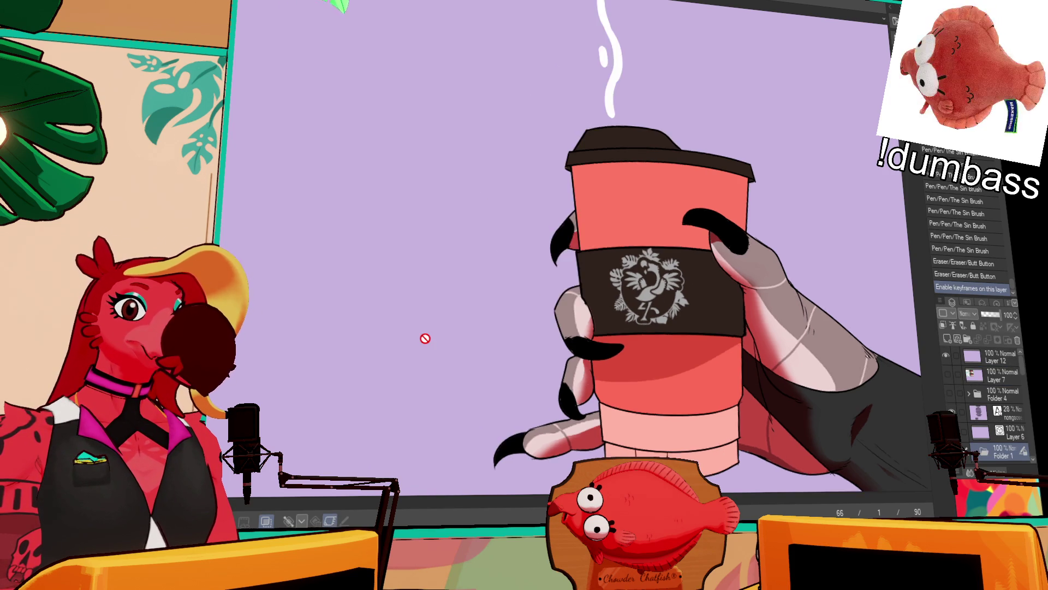
- Zoom out to the full canvas and play back the cup and steam animation
scroll(426, 339, "down", 2)
scroll(277, 237, "up", 1)
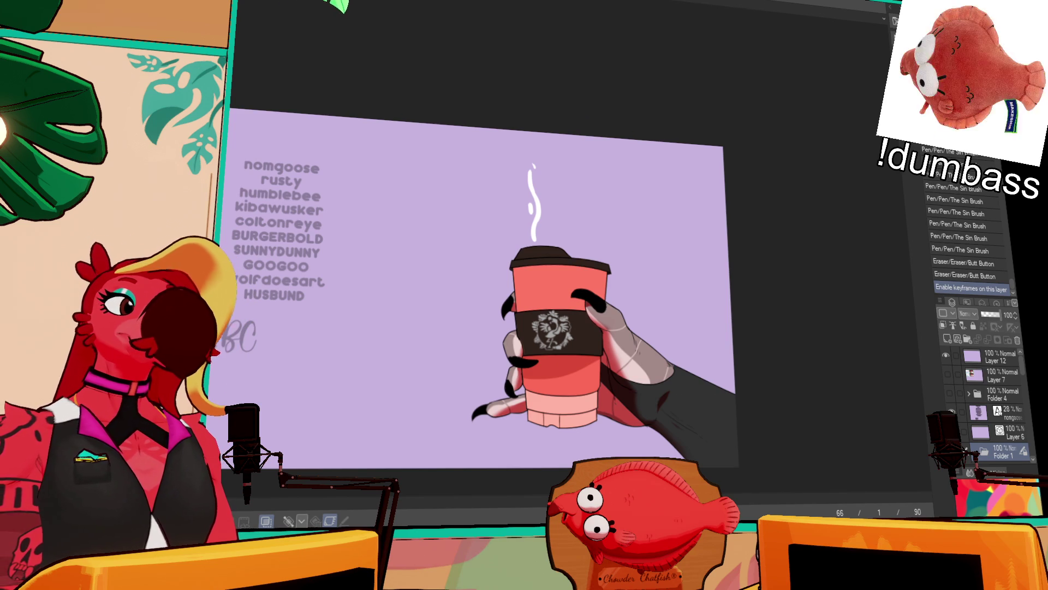
key("space")
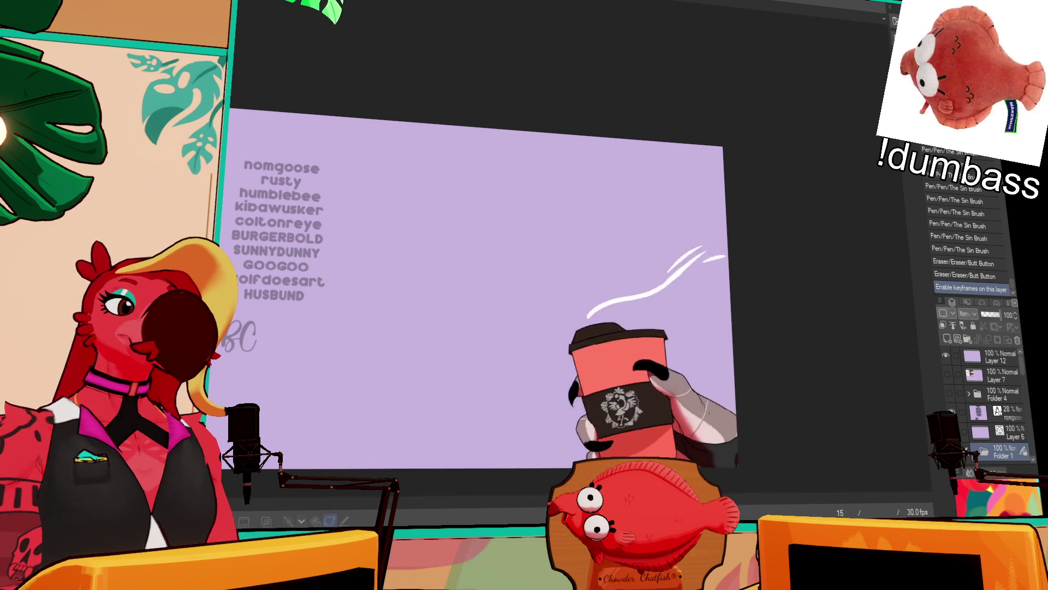